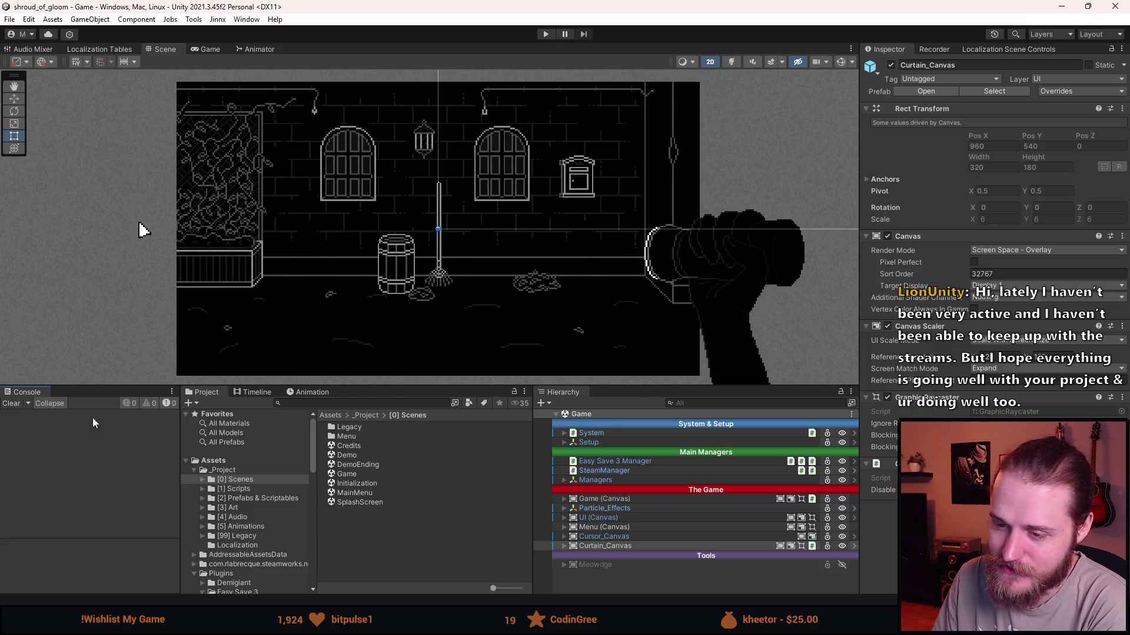
# Enlarge the Scene view, switch to the Rect tool, and deselect Curtain_Canvas.
pyautogui.moveTo(394, 386)
pyautogui.mouseDown()
pyautogui.moveTo(384, 435)
pyautogui.moveTo(386, 417)
pyautogui.mouseUp()
pyautogui.press('t')
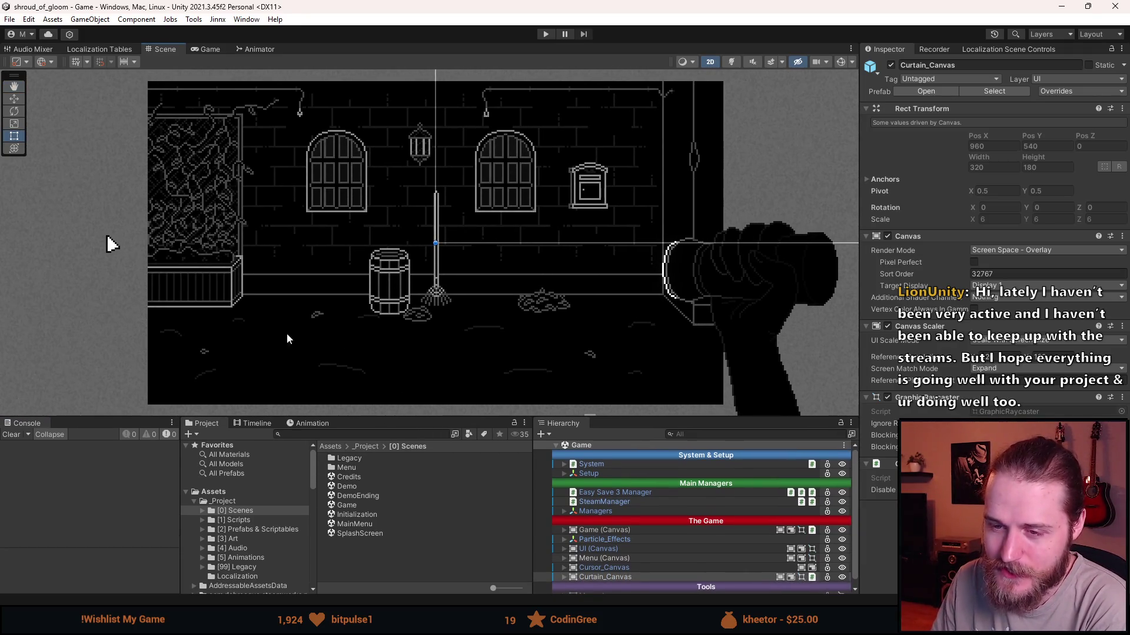
pyautogui.click(60, 296)
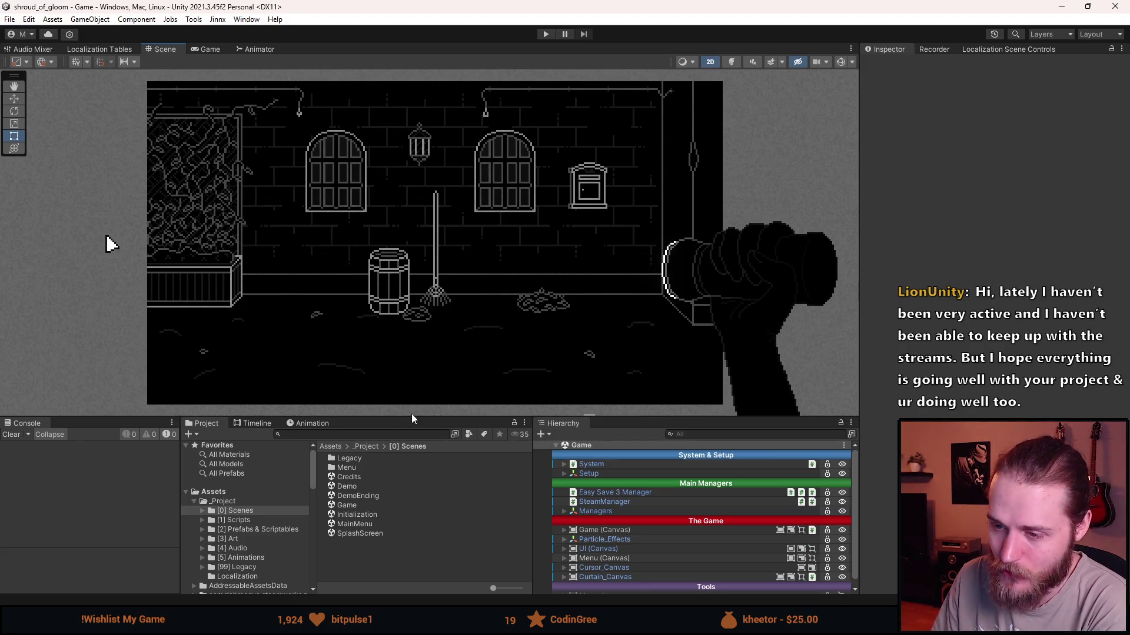
pyautogui.moveTo(410, 418); pyautogui.dragTo(410, 390)
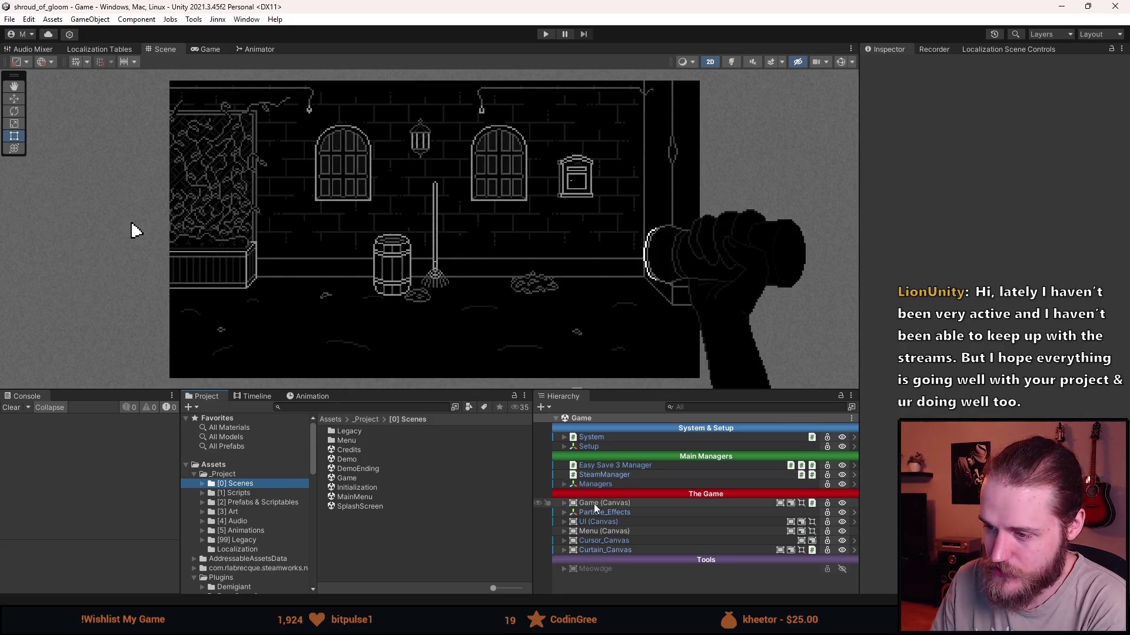
# Under Game > Rooms, deactivate Outside_Left and activate First_Conservatory.
pyautogui.click(563, 504)
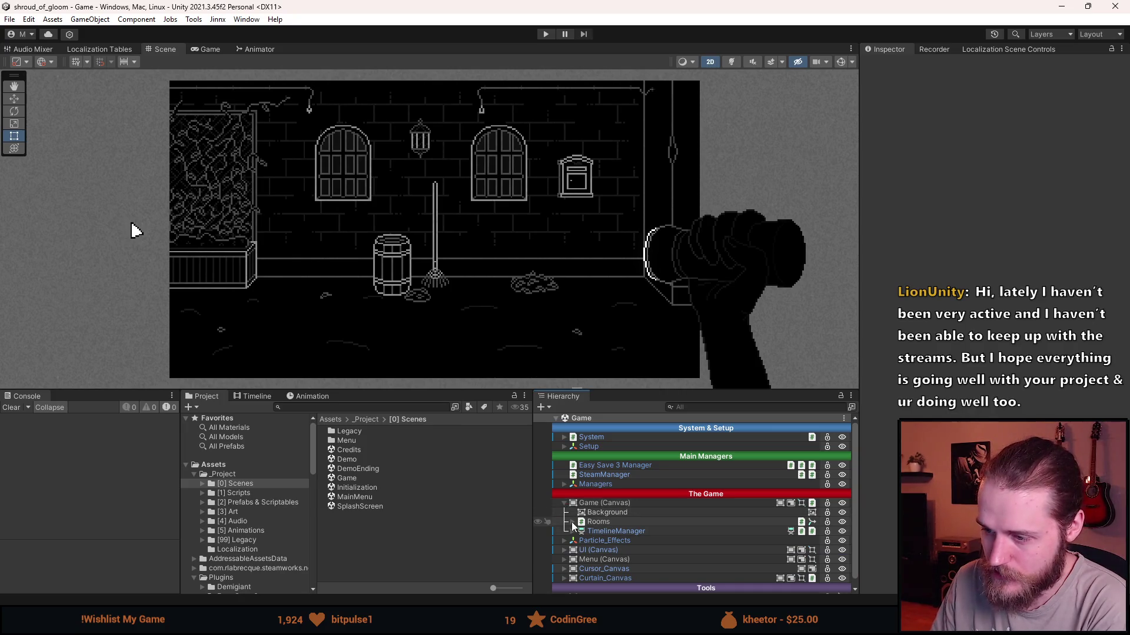
pyautogui.click(573, 522)
pyautogui.press('a')
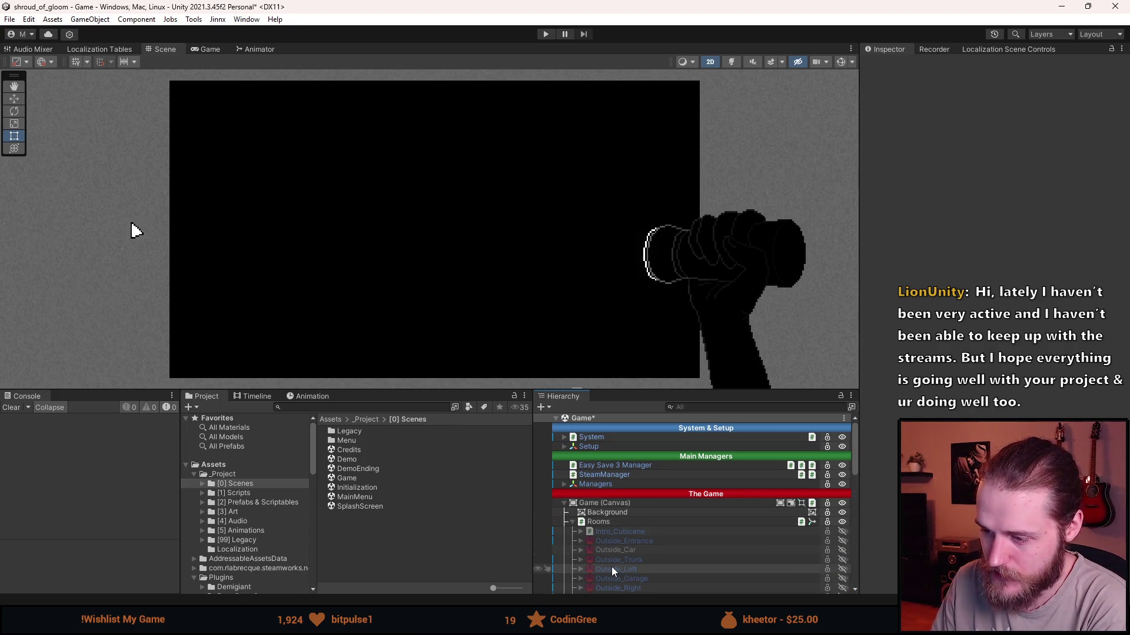
pyautogui.scroll(-5, 611, 568)
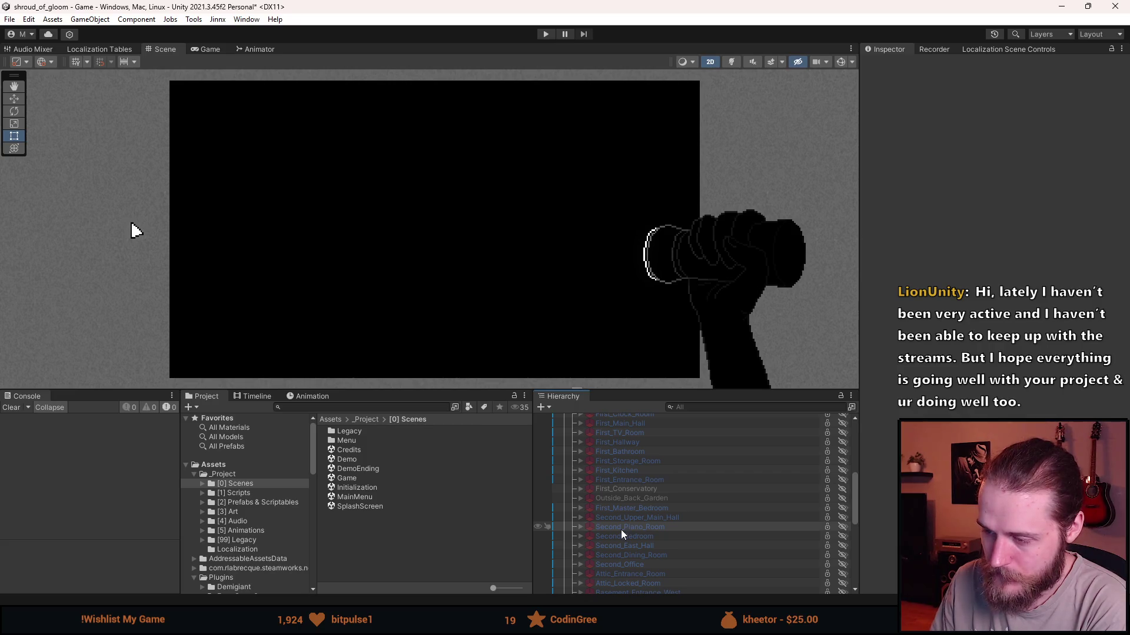
pyautogui.scroll(-2, 622, 531)
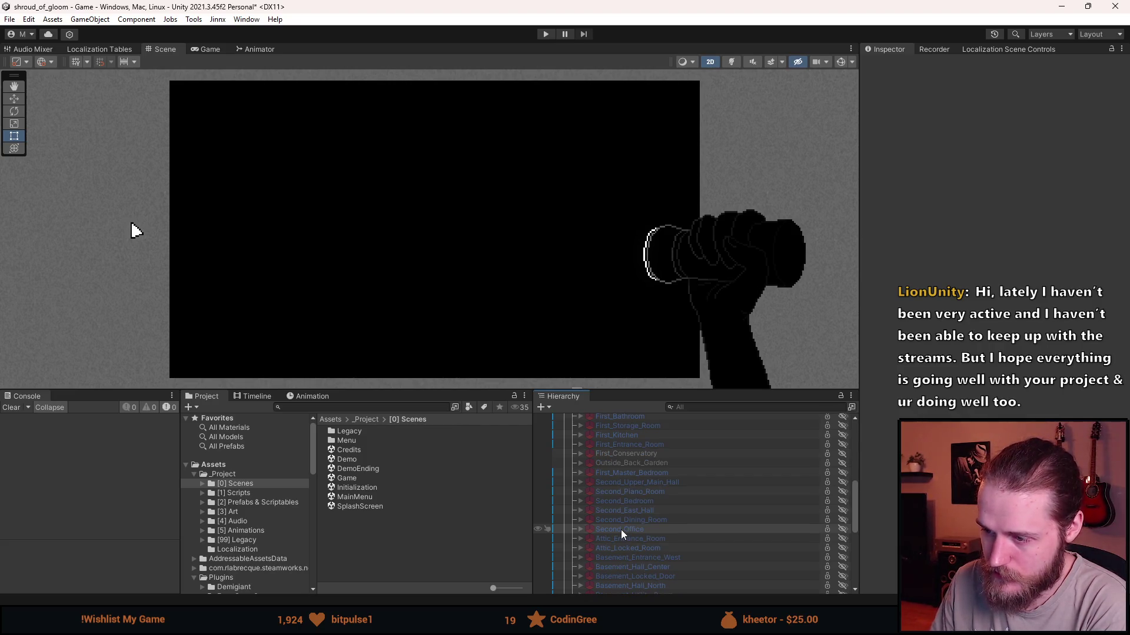
pyautogui.scroll(3, 620, 529)
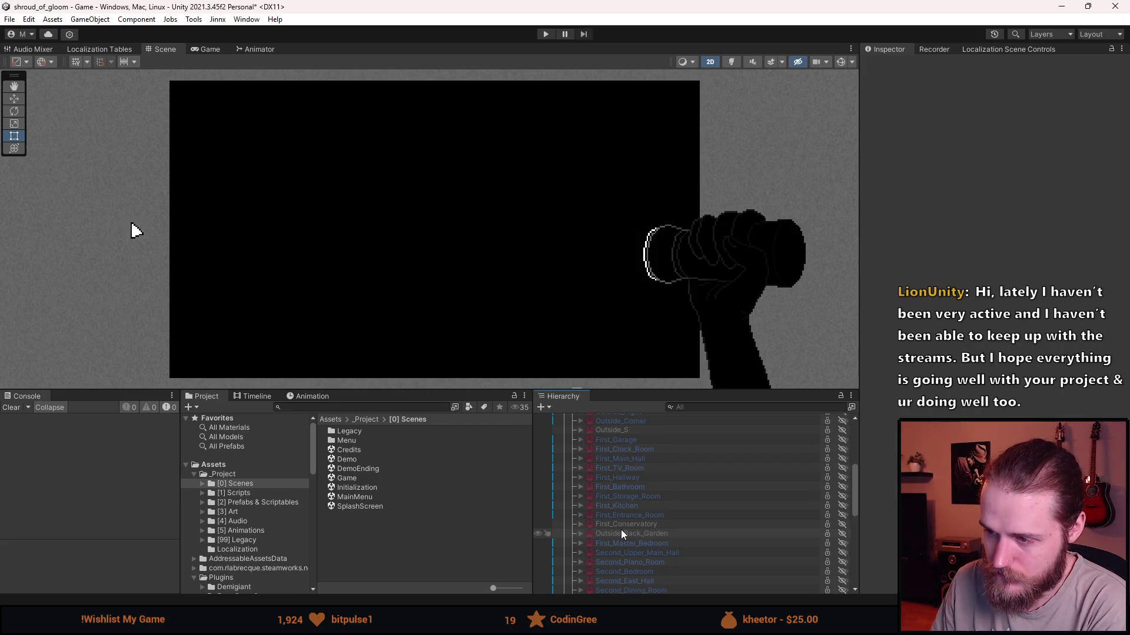
pyautogui.click(645, 523)
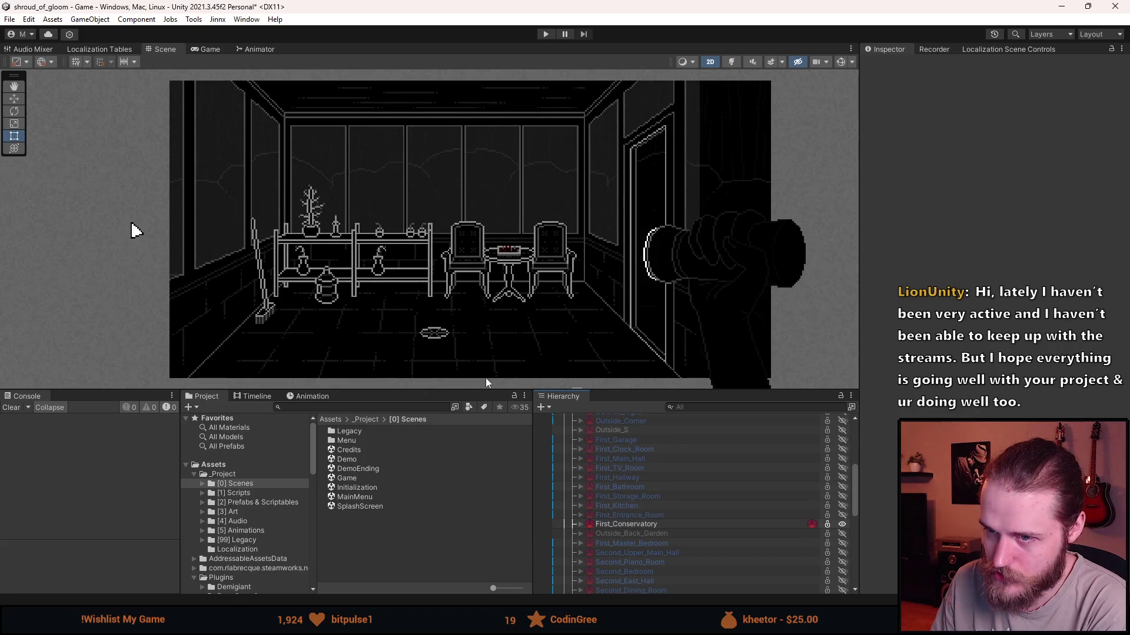
pyautogui.moveTo(426, 391)
pyautogui.mouseDown()
pyautogui.moveTo(426, 473)
pyautogui.moveTo(426, 418)
pyautogui.mouseUp()
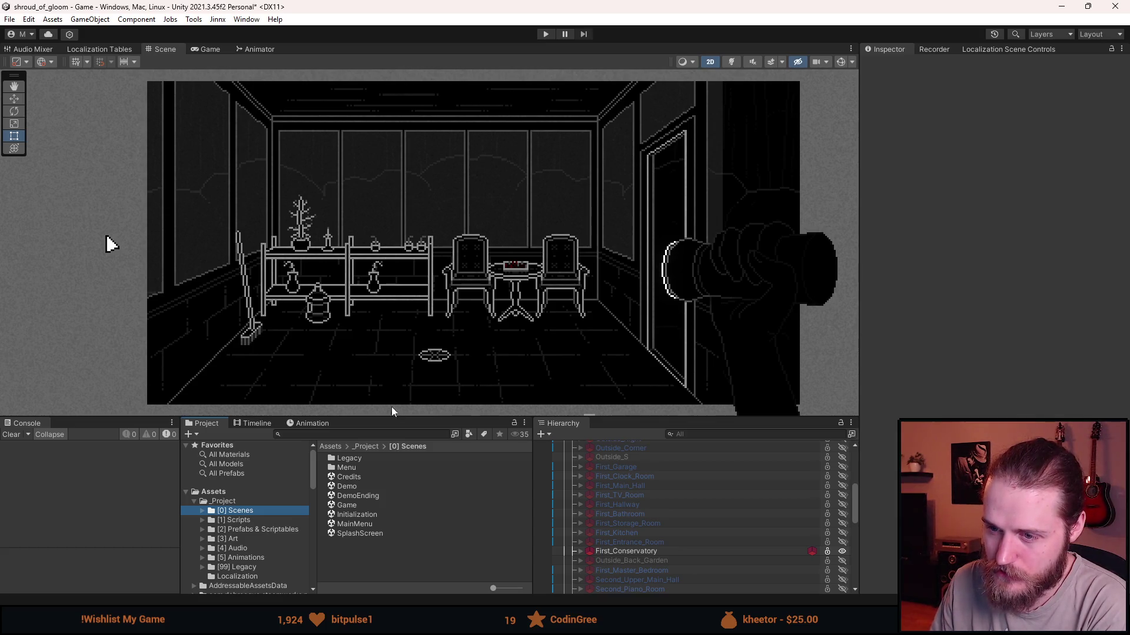
pyautogui.click(16, 435)
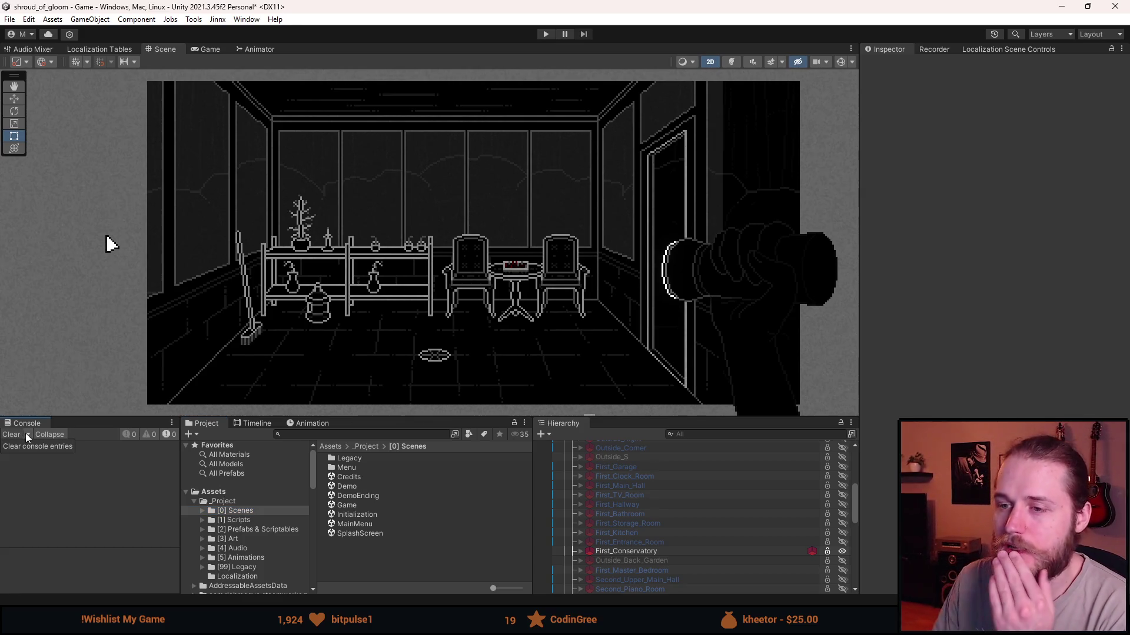
# Search the Project assets for 'savemanager' to locate the SaveManager script.
pyautogui.click(348, 433)
pyautogui.write('sav')
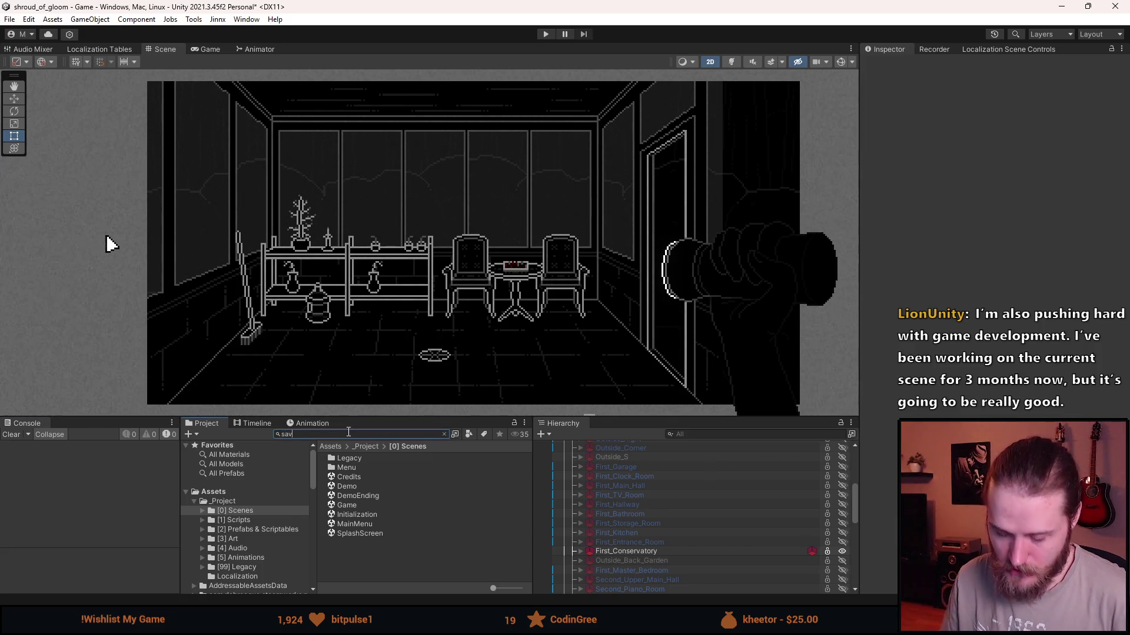
pyautogui.write('emanager')
pyautogui.press('Down')
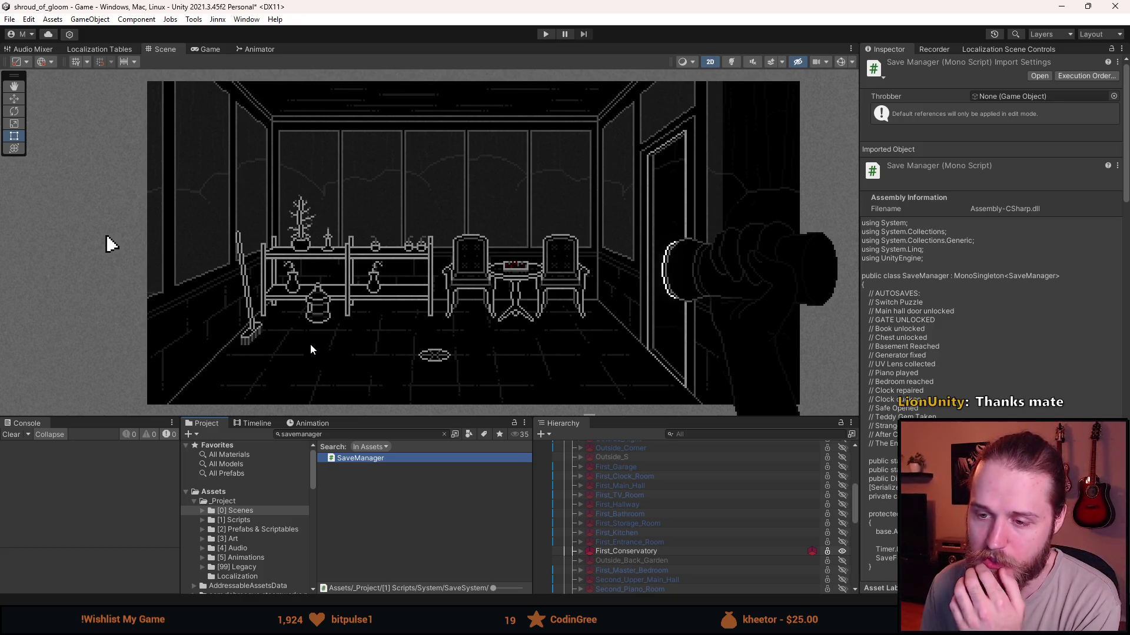
pyautogui.click(328, 434)
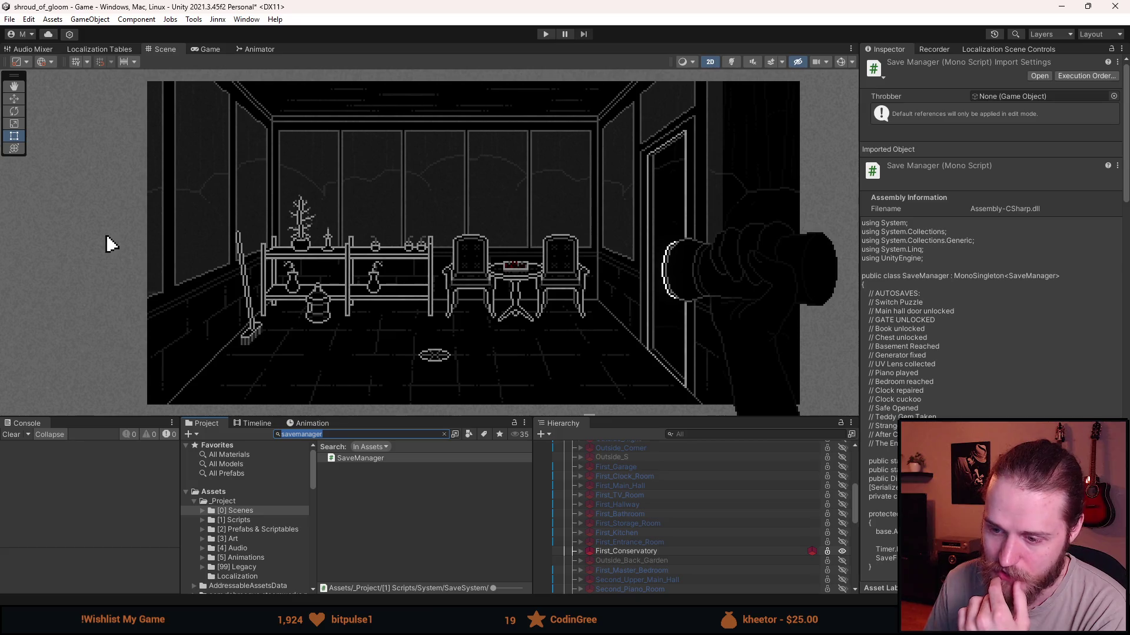
# Switch away from Unity to another window.
pyautogui.hotkey('alt', 'Tab')
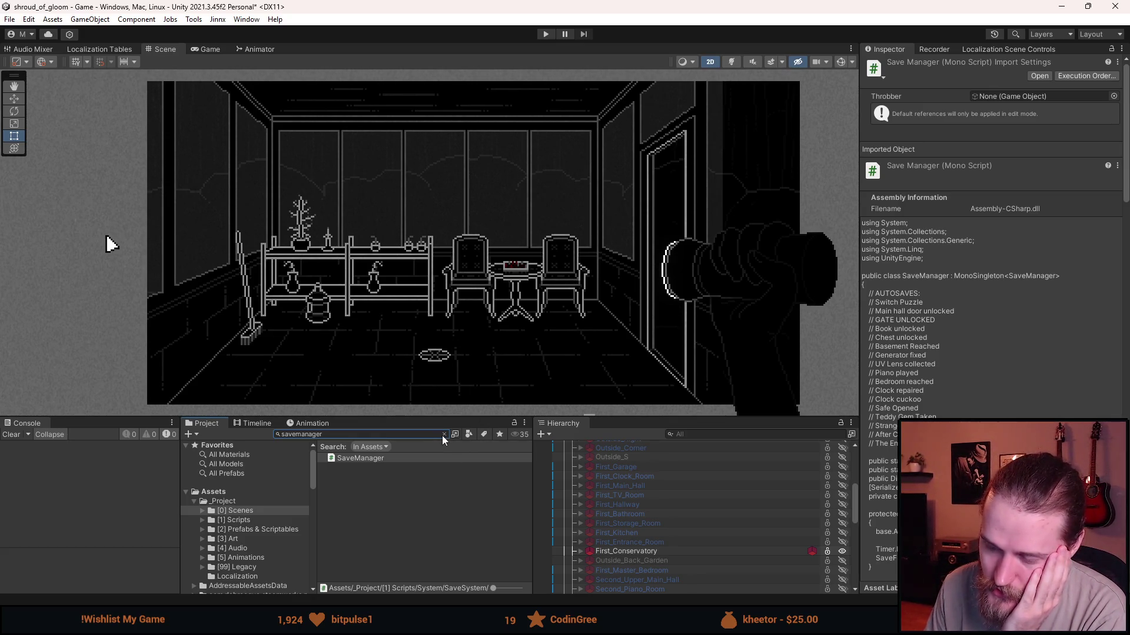
# Expand First_Conservatory and Candle, then compare the Candle_Unlit and Candle_Lit children.
pyautogui.click(580, 551)
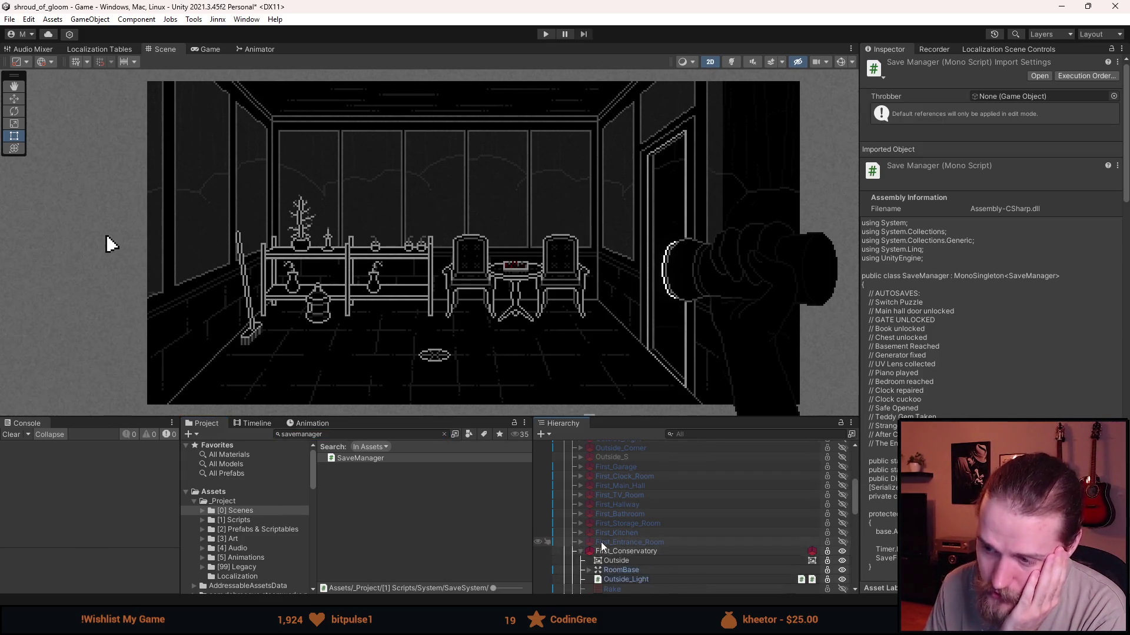
pyautogui.scroll(-2, 647, 530)
pyautogui.scroll(-1, 642, 511)
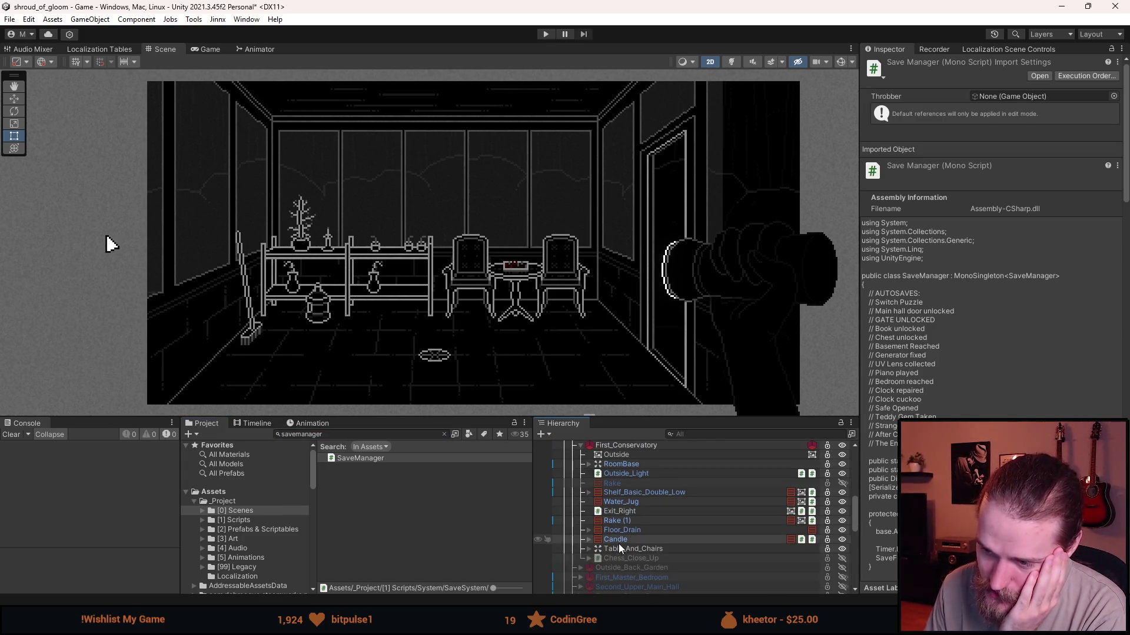
pyautogui.click(601, 540)
pyautogui.click(589, 539)
pyautogui.click(641, 557)
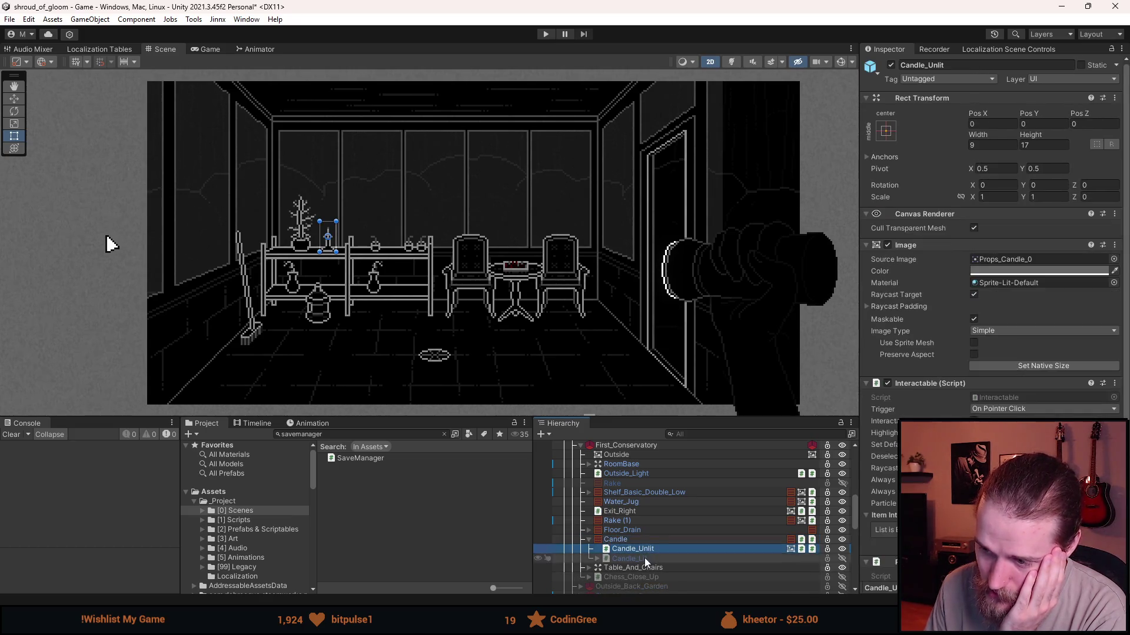
pyautogui.click(644, 551)
pyautogui.click(641, 559)
pyautogui.click(647, 550)
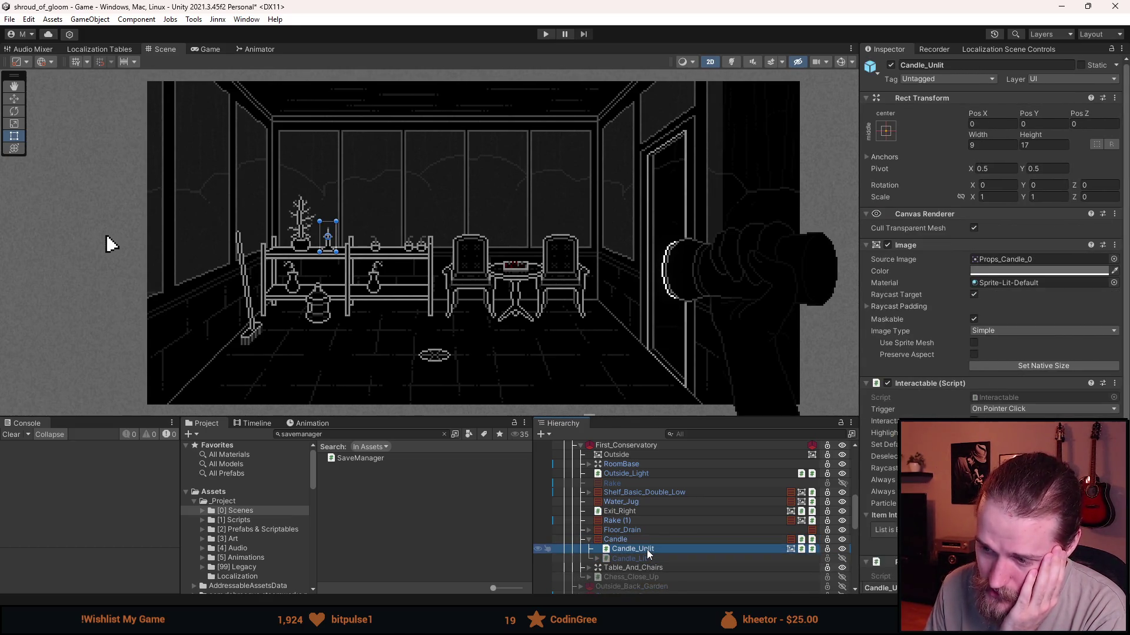
pyautogui.click(644, 556)
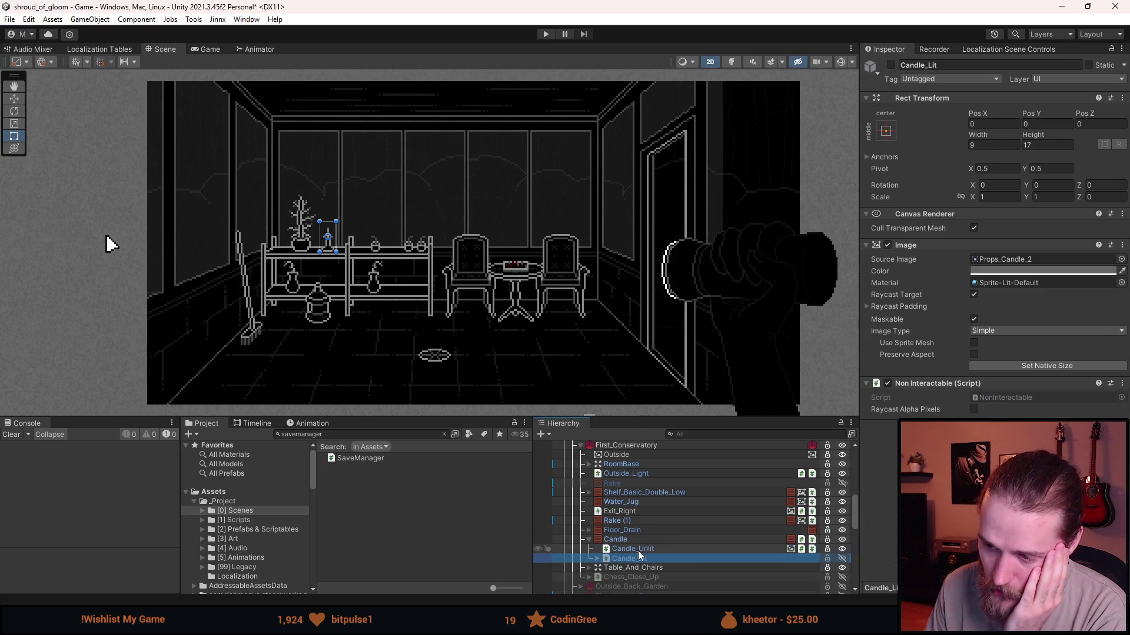
pyautogui.click(648, 546)
pyautogui.click(647, 557)
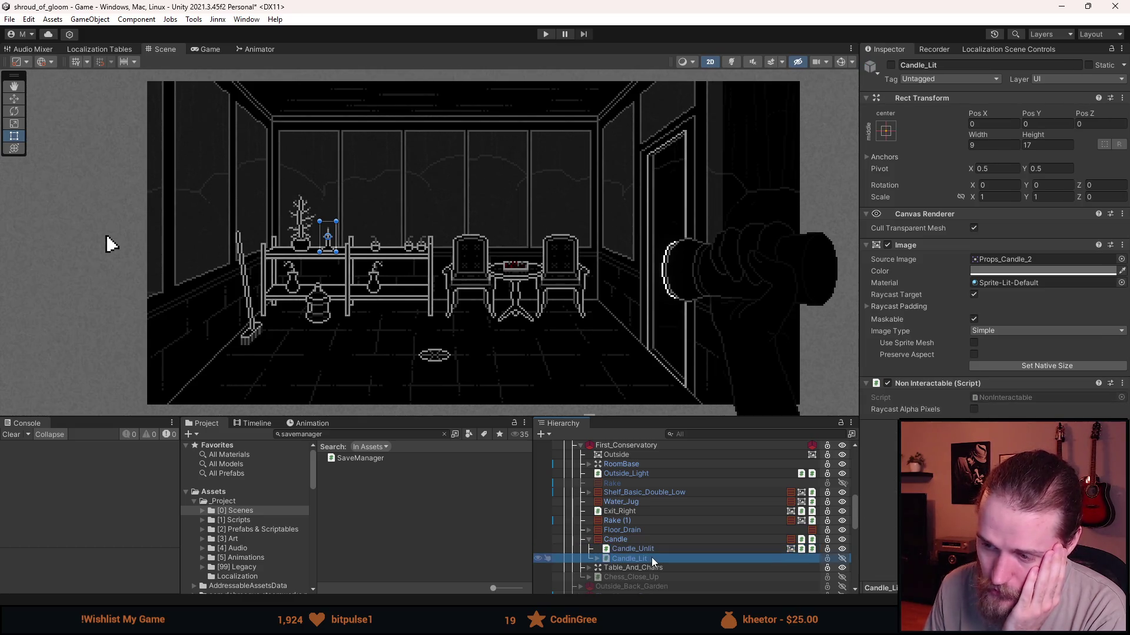
# Frame the candle in the Scene view and review Candle_Unlit against the parent Candle's scripts.
pyautogui.press('f')
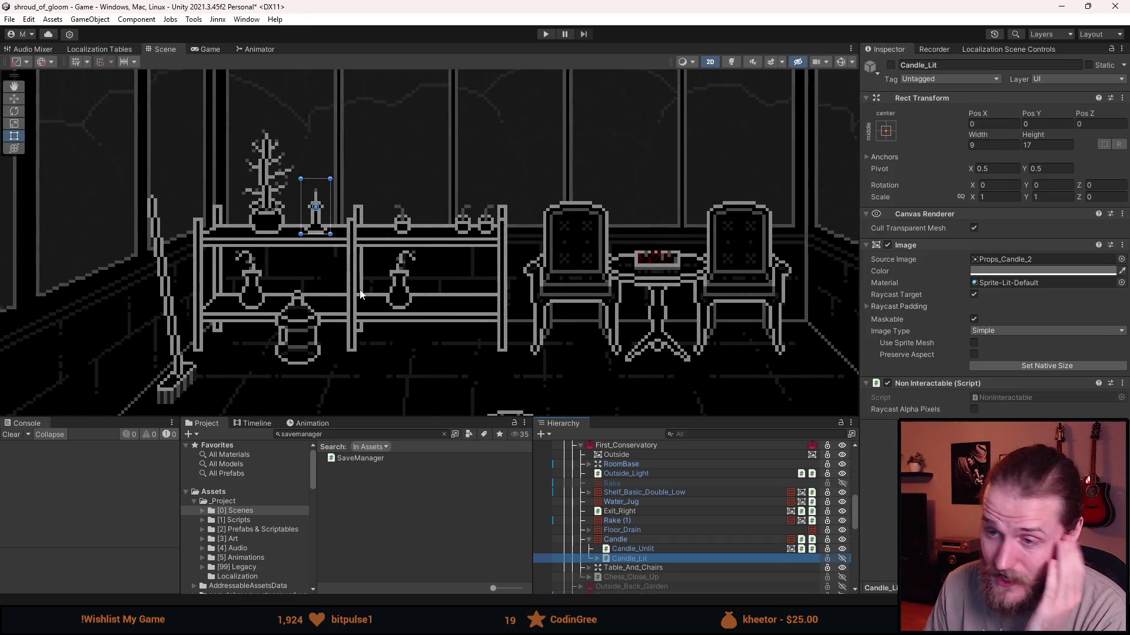
pyautogui.click(709, 548)
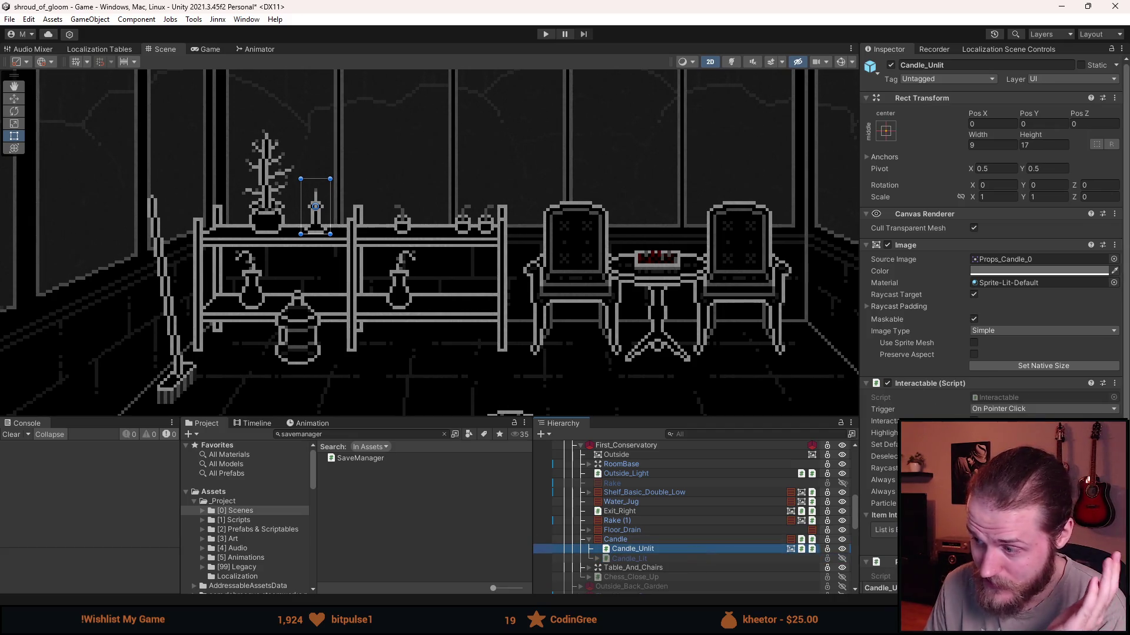
pyautogui.scroll(-3, 994, 235)
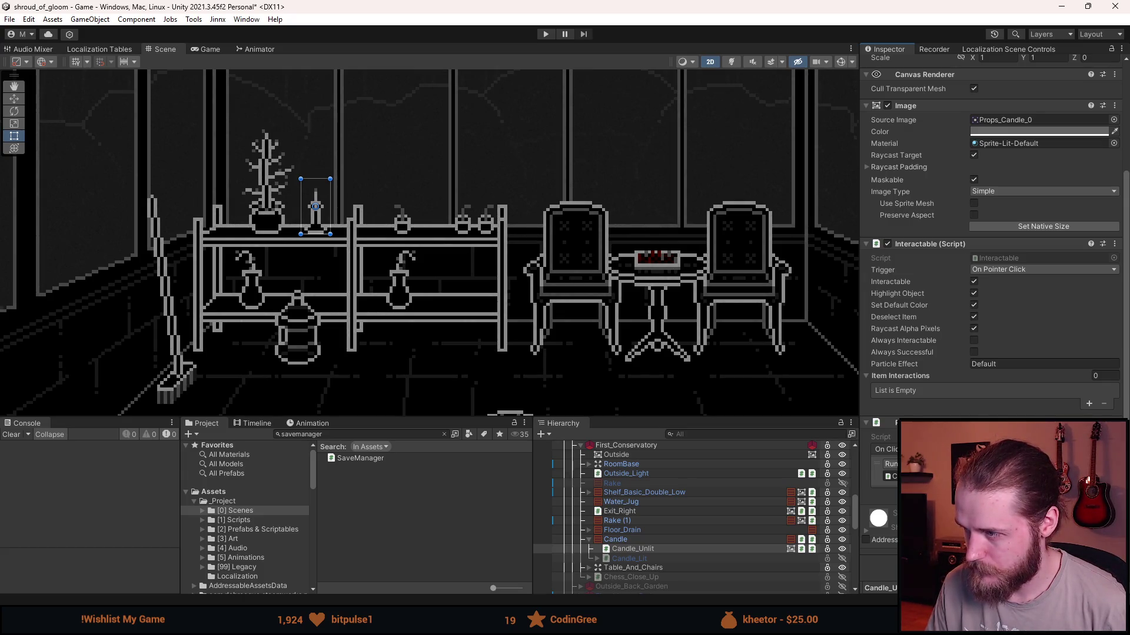
pyautogui.click(669, 538)
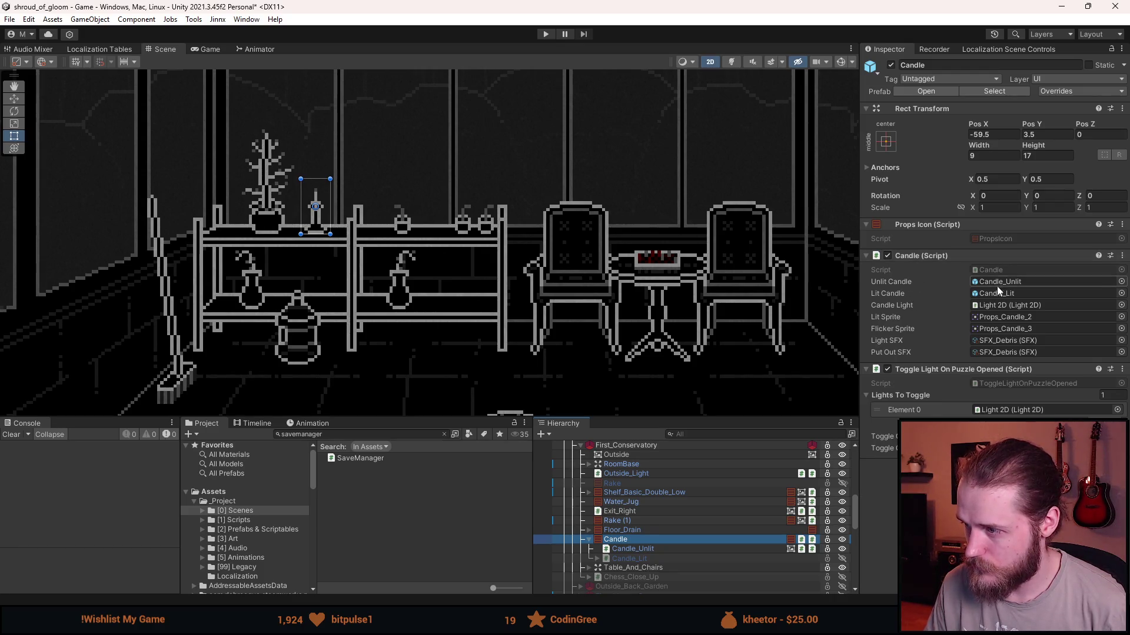
pyautogui.click(643, 549)
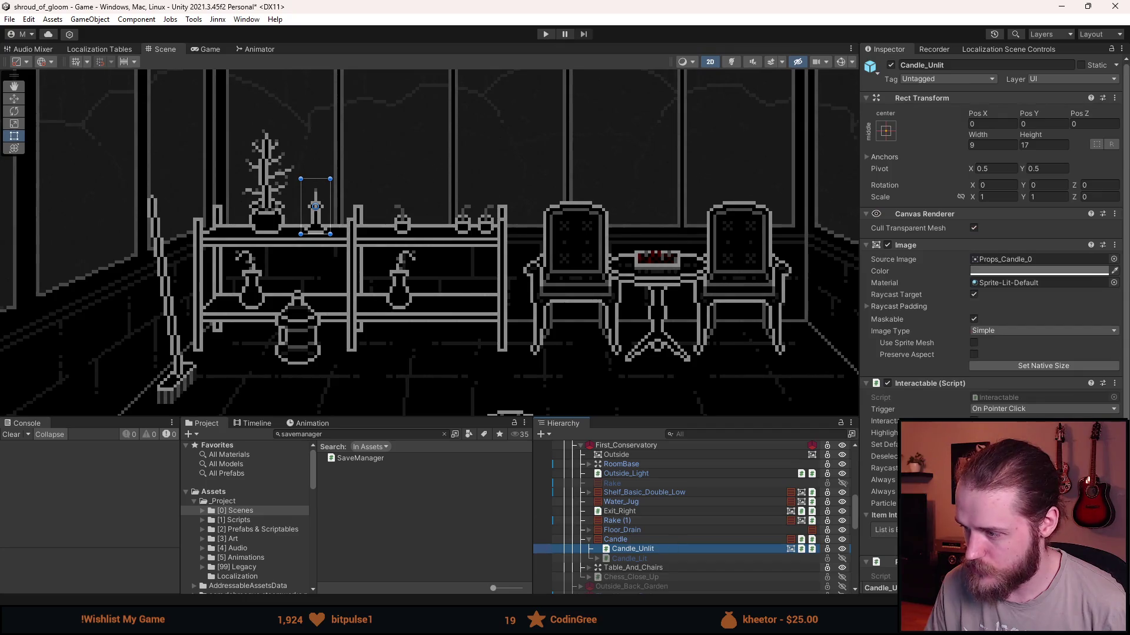
pyautogui.scroll(-3, 994, 235)
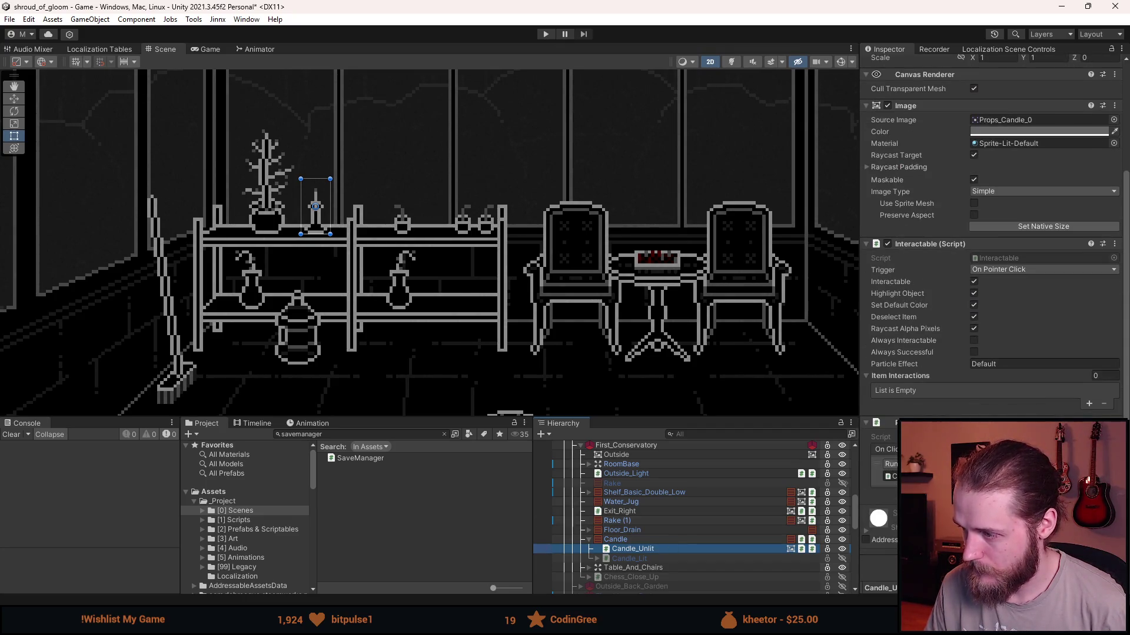
pyautogui.click(666, 538)
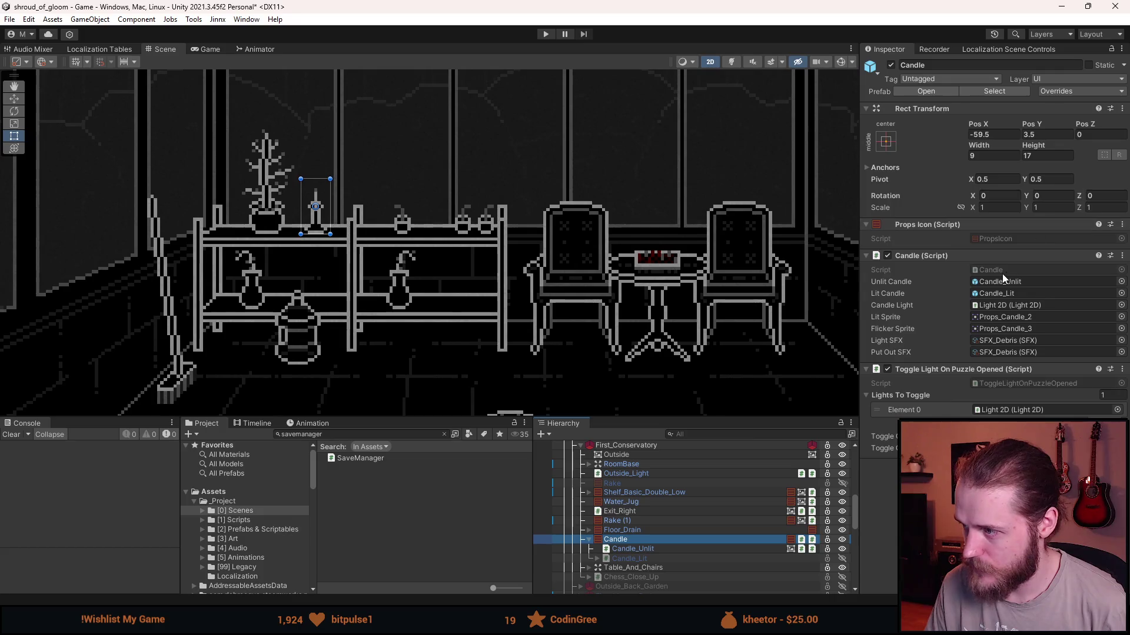
# Review the Candle parent's components, then select Candle_Unlit to see its Image and Interactable.
pyautogui.click(1001, 272)
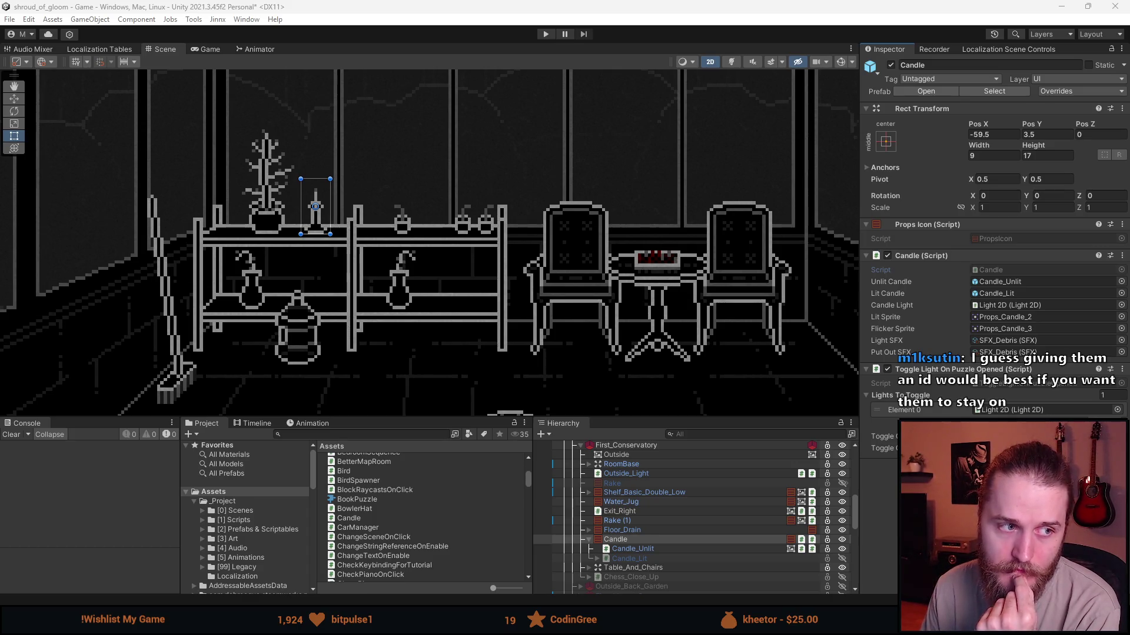
pyautogui.click(647, 548)
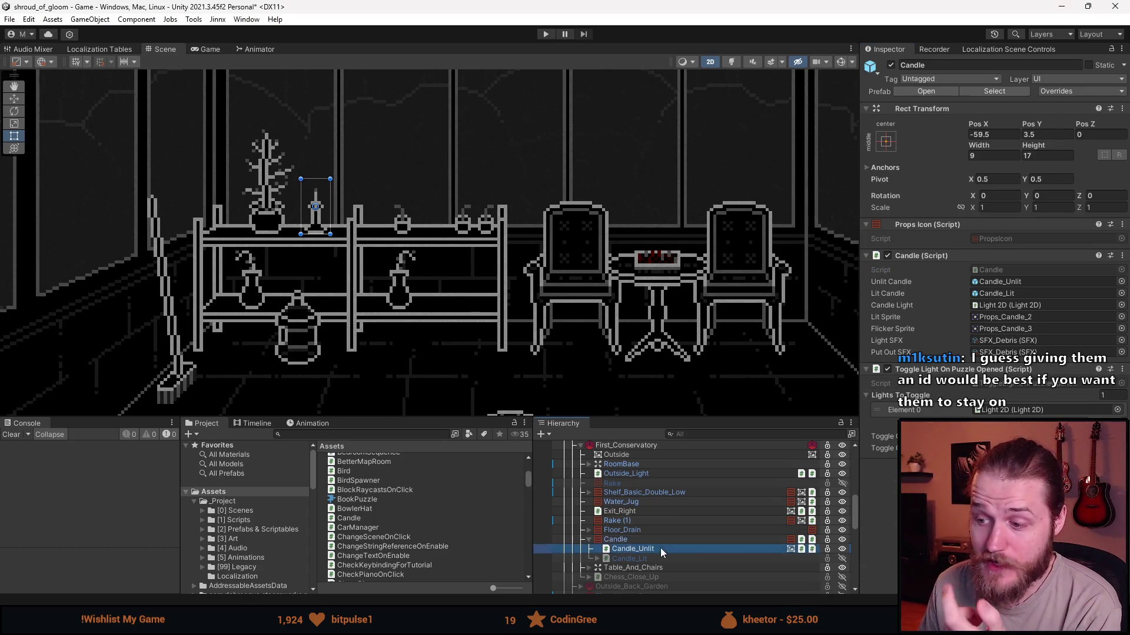
pyautogui.scroll(-3, 998, 393)
pyautogui.hotkey('alt', 'Tab')
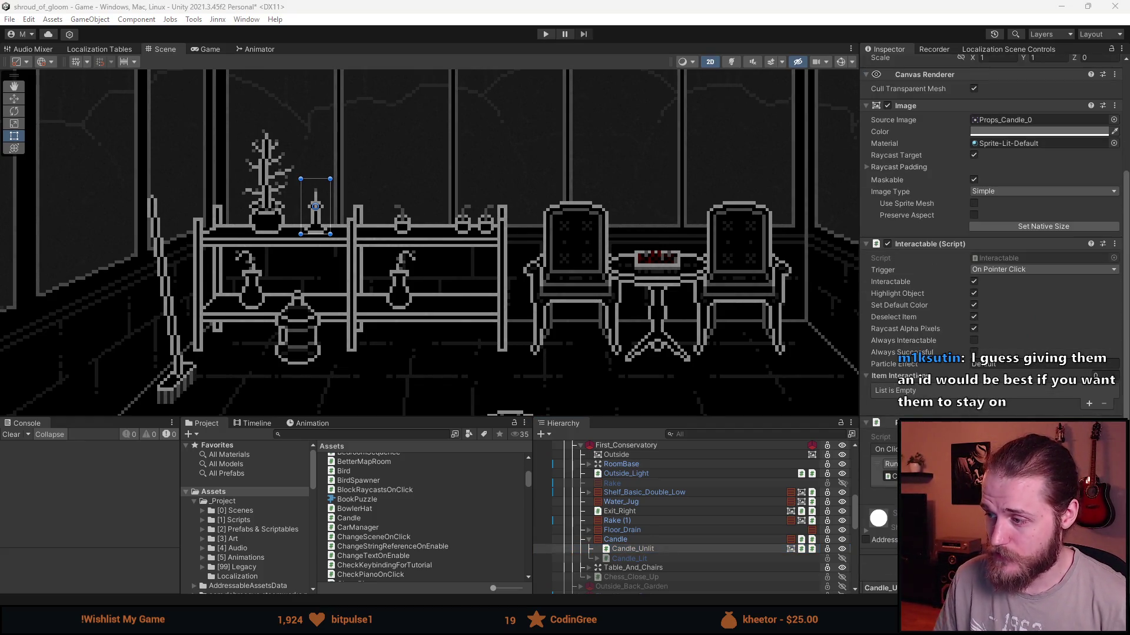
pyautogui.scroll(-2, 995, 235)
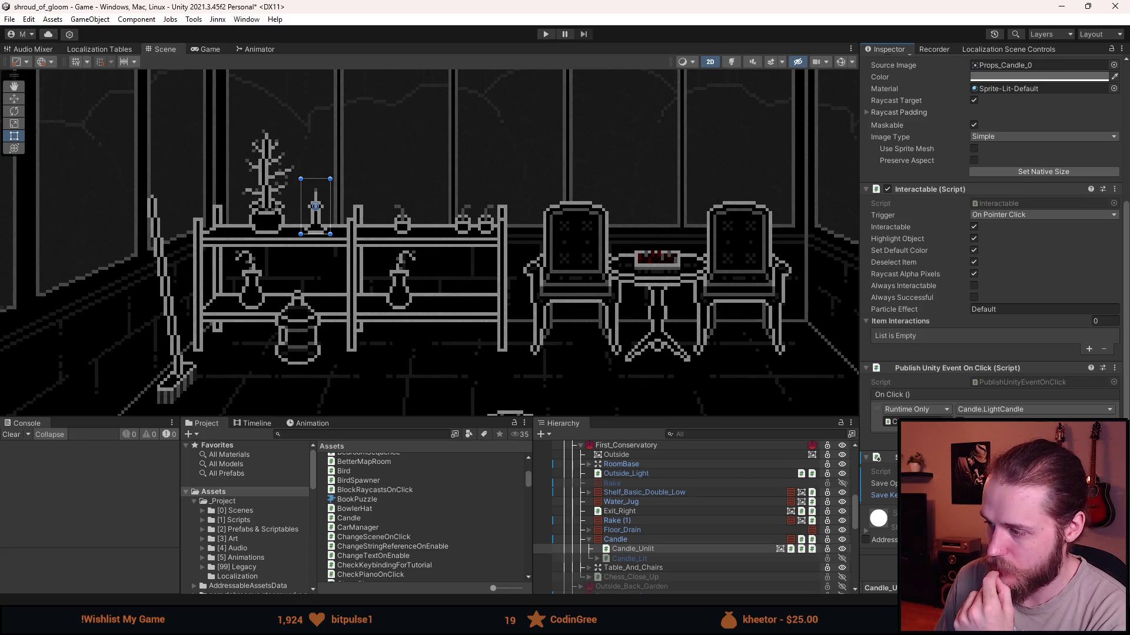
pyautogui.click(663, 560)
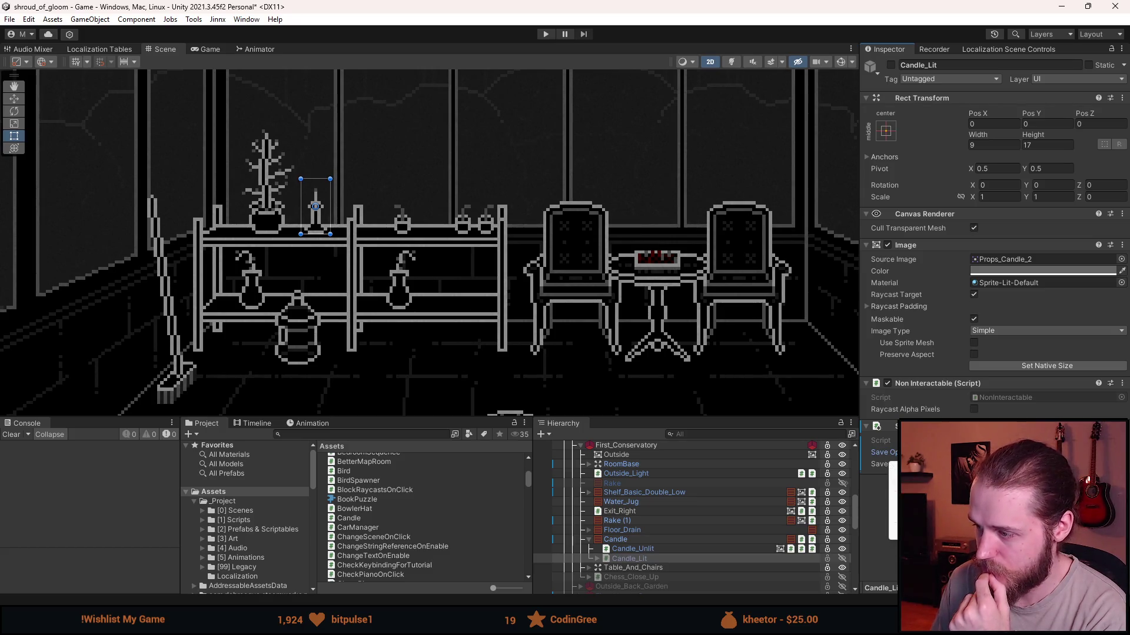
pyautogui.click(672, 551)
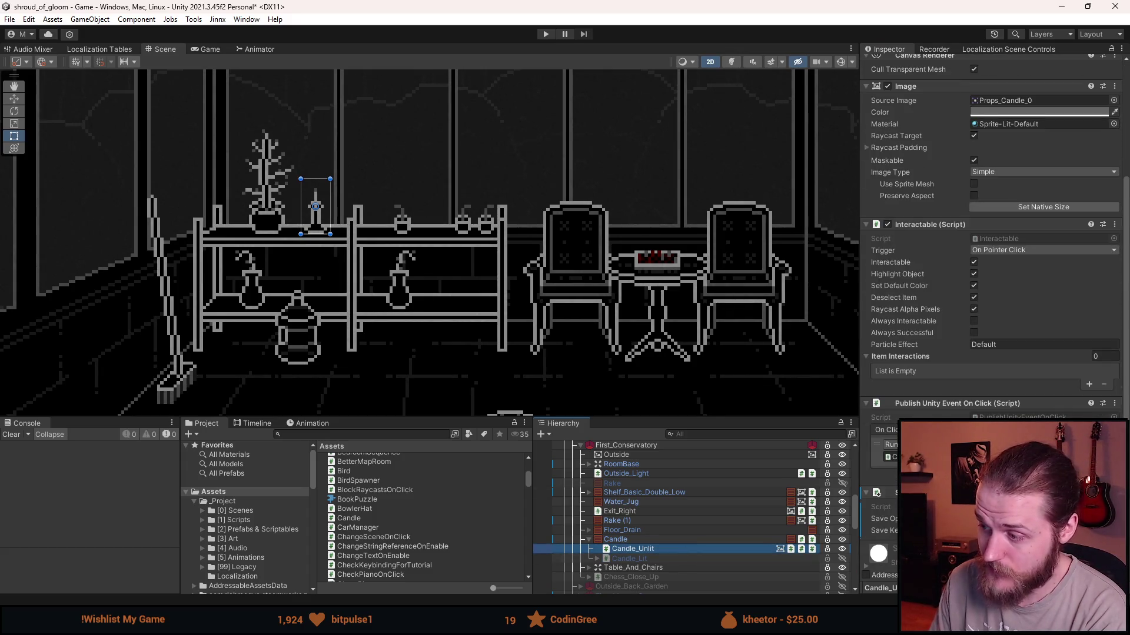
pyautogui.click(677, 561)
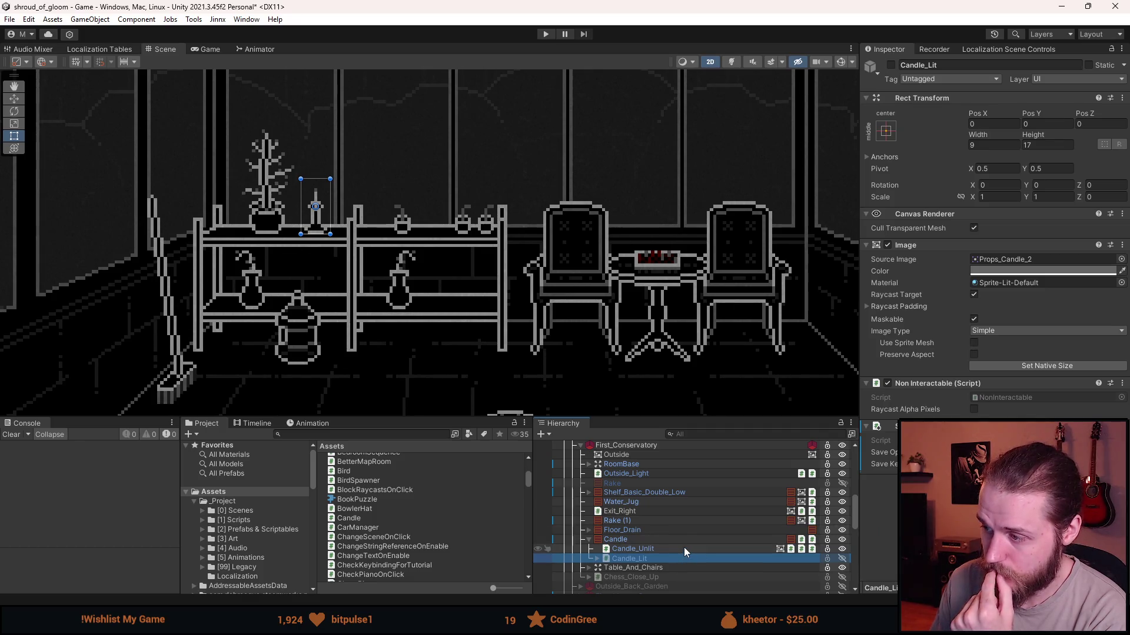
pyautogui.click(684, 549)
pyautogui.scroll(-5, 994, 235)
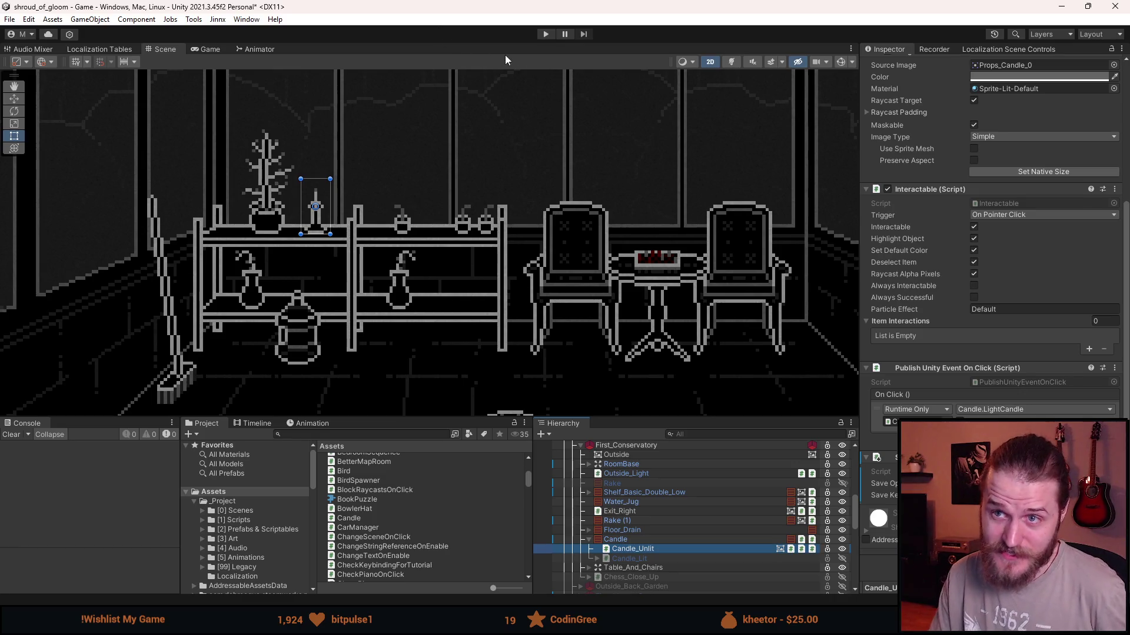
# Save the scene, play in an enlarged Game view, then pause and choose Save & Quit.
pyautogui.hotkey('ctrl', 's')
pyautogui.click(546, 33)
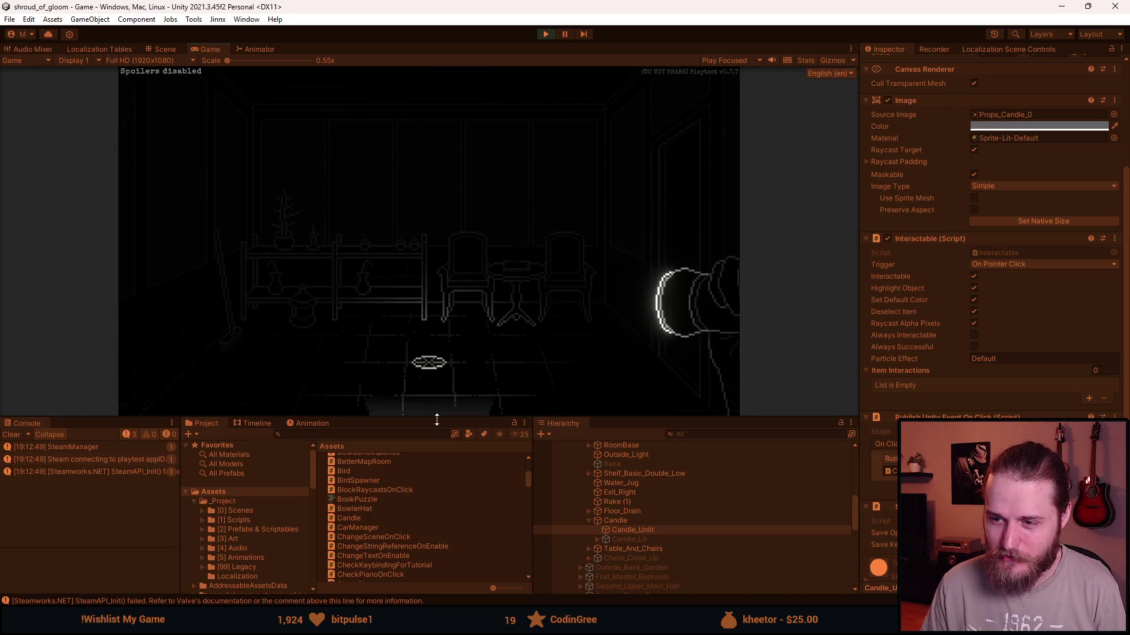
pyautogui.moveTo(432, 422); pyautogui.dragTo(432, 540)
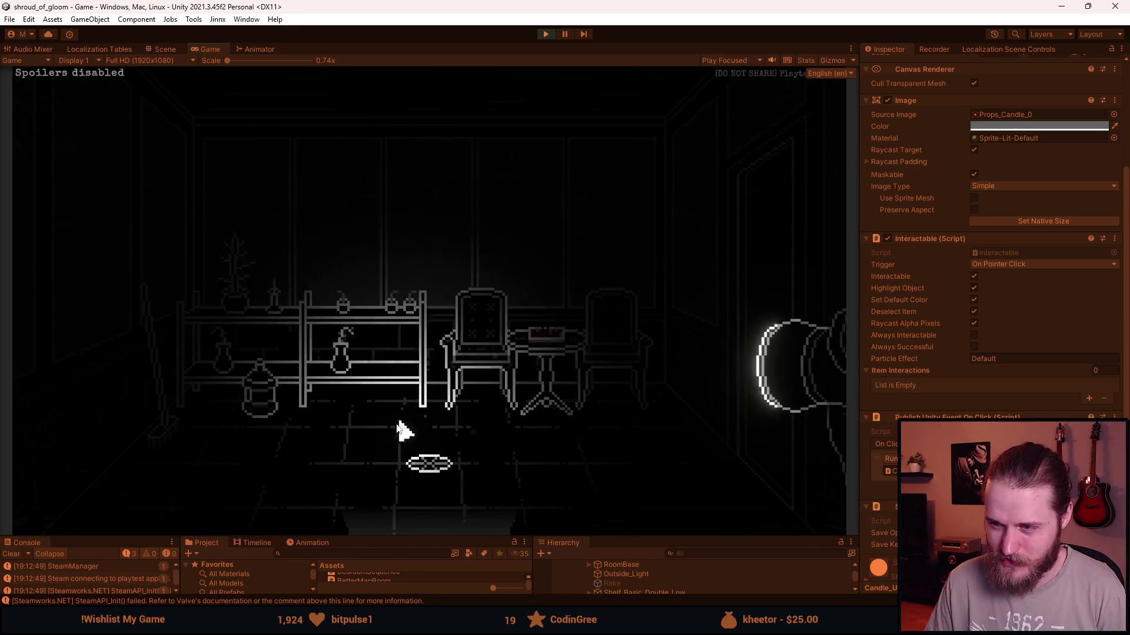
pyautogui.press('Escape')
pyautogui.click(416, 390)
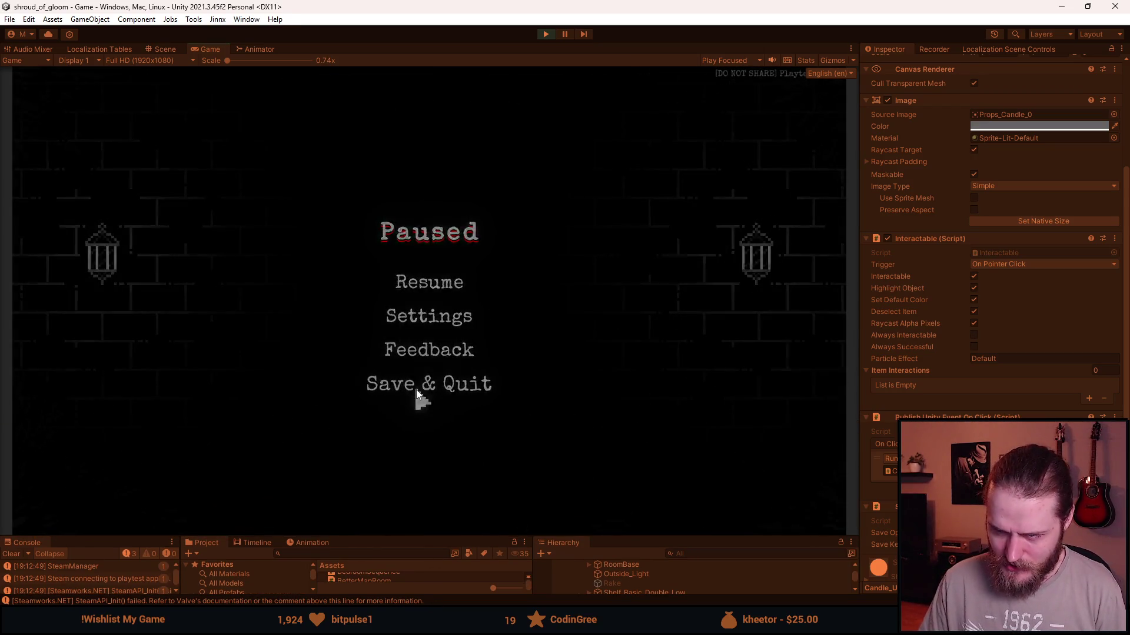
# Start a new game in Slot 3 and light the shelf candle.
pyautogui.click(277, 314)
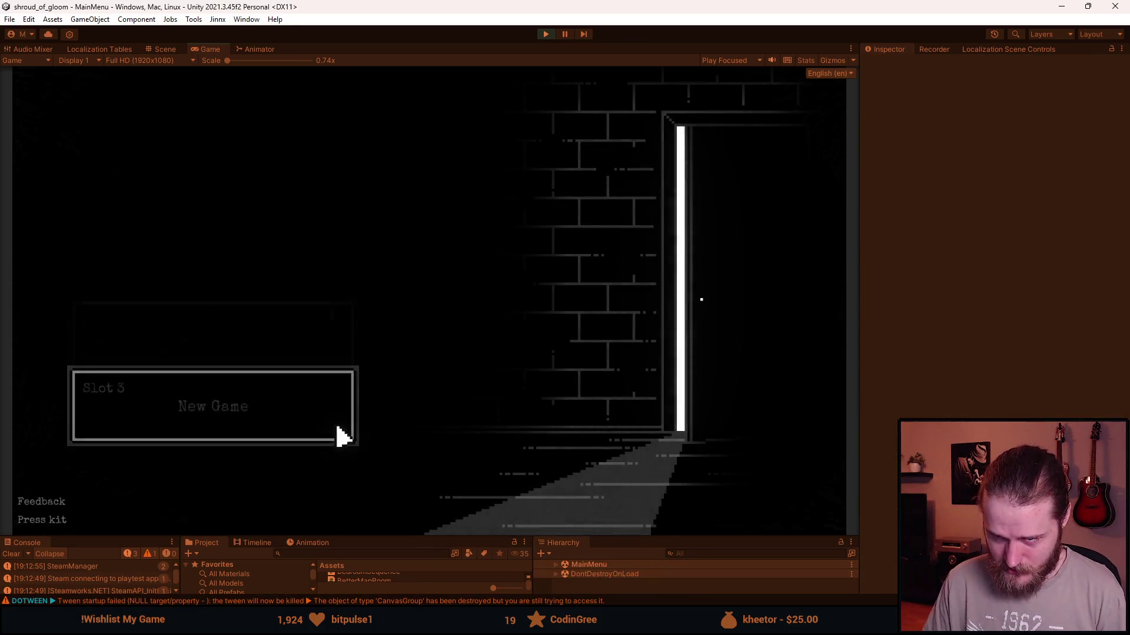
pyautogui.click(315, 399)
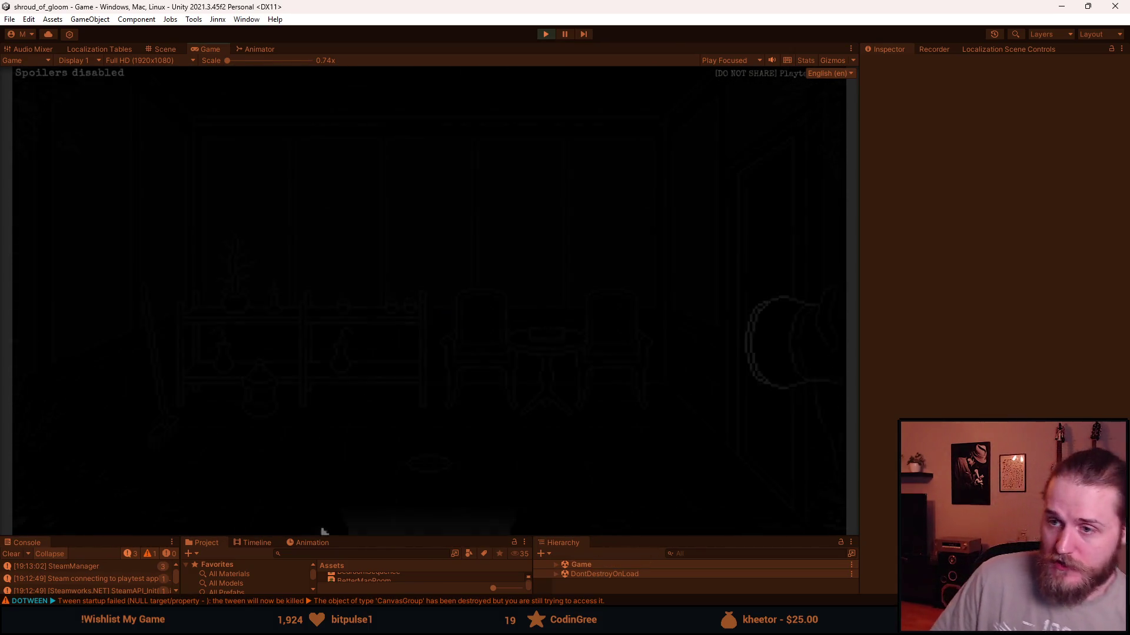
pyautogui.click(274, 291)
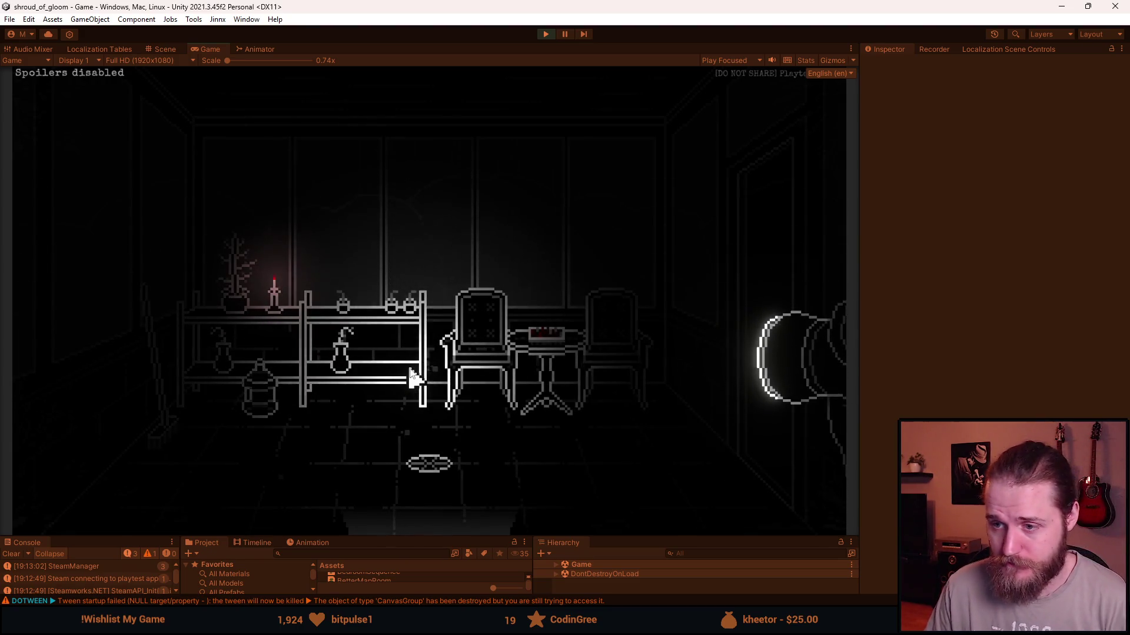
# Save & Quit from the pause menu, then start Slot 3 again.
pyautogui.press('Escape')
pyautogui.click(420, 382)
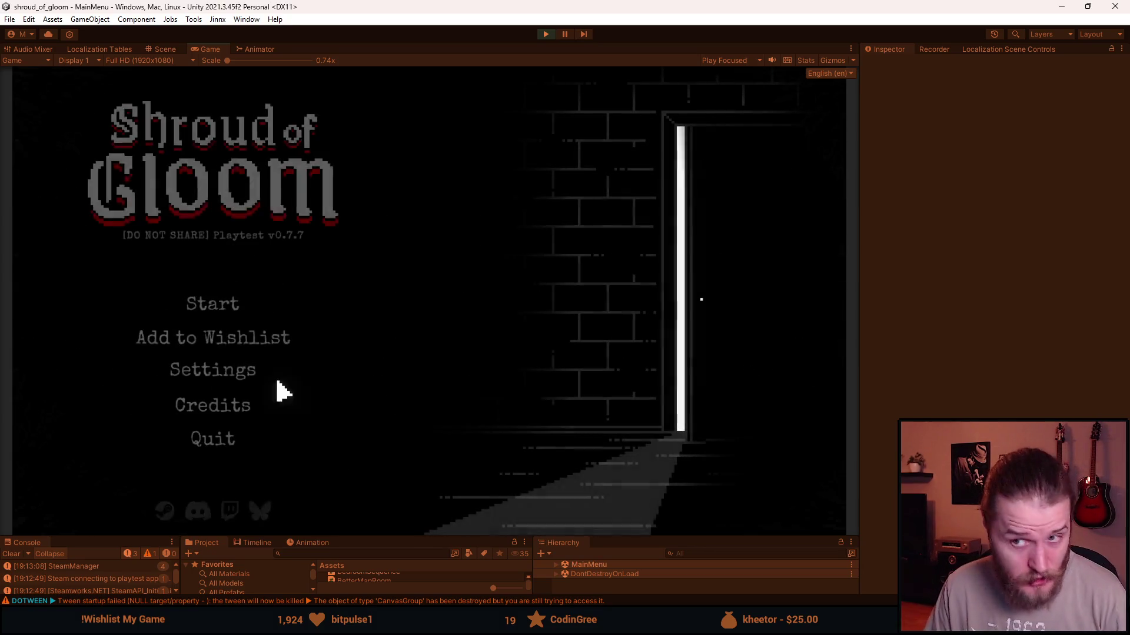
pyautogui.click(214, 306)
pyautogui.click(219, 381)
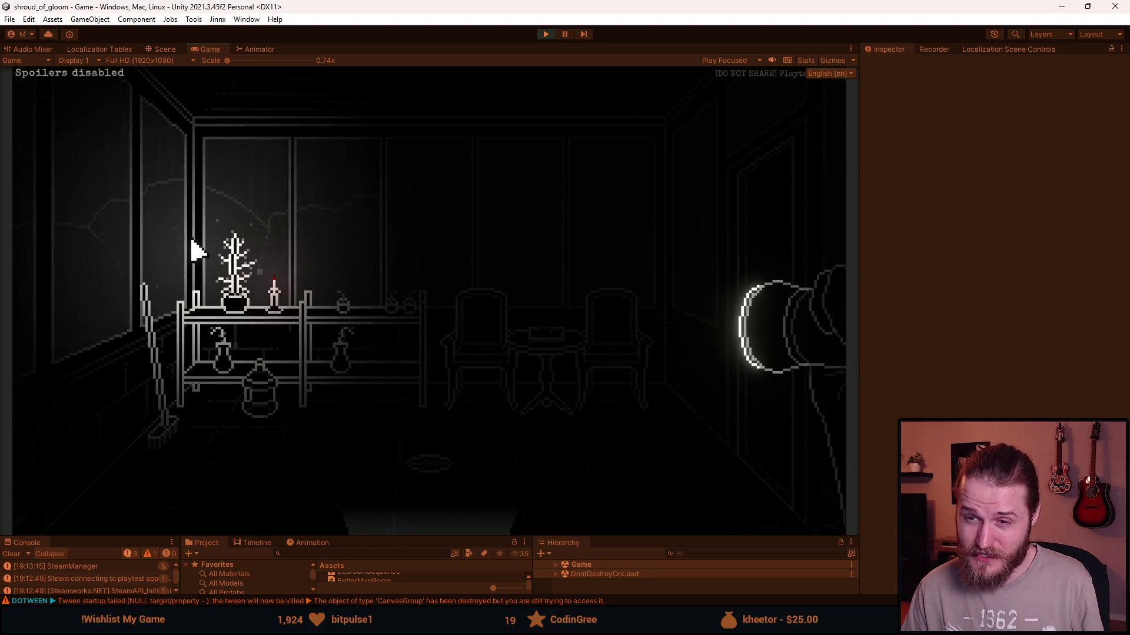
# Stop Play mode with Ctrl+P and make the bottom panels taller.
pyautogui.hotkey('alt', 'Tab')
pyautogui.hotkey('ctrl', 'p')
pyautogui.moveTo(420, 541); pyautogui.dragTo(415, 278)
# Select Candle_Unlit and apply a context-menu option to its Interactable component.
pyautogui.scroll(-5, 654, 394)
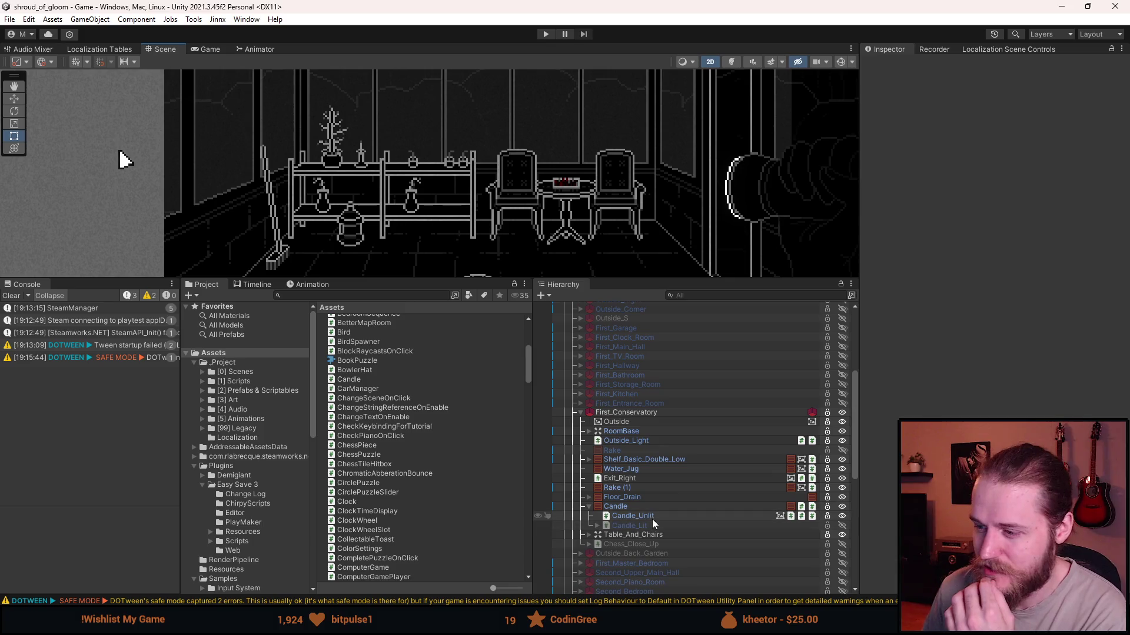
pyautogui.click(653, 518)
pyautogui.scroll(-5, 679, 463)
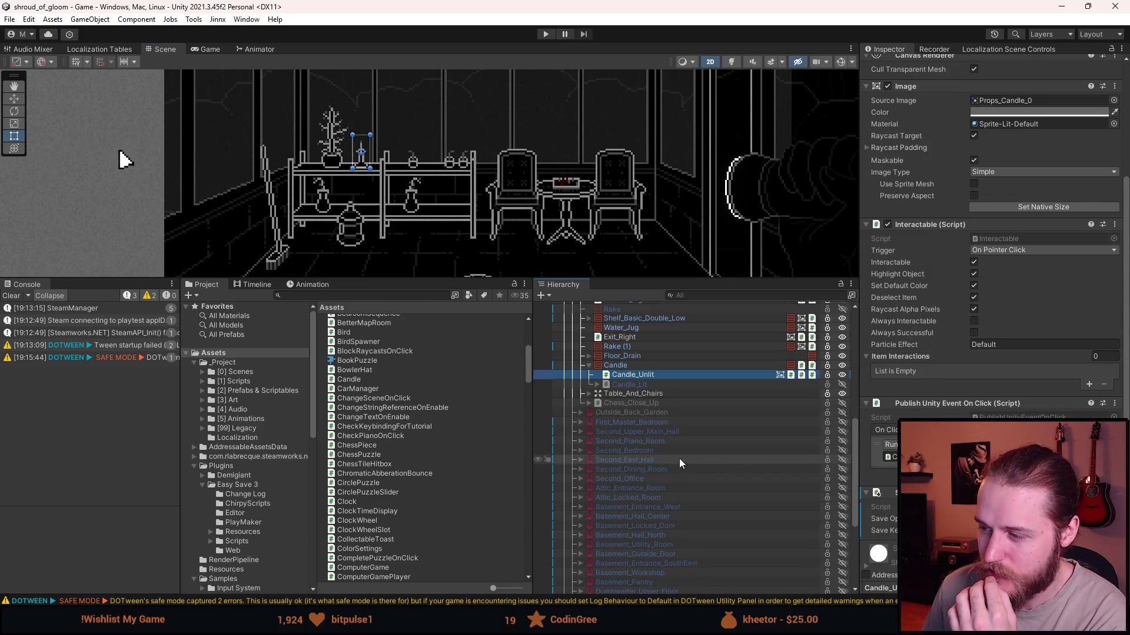
pyautogui.scroll(6, 679, 463)
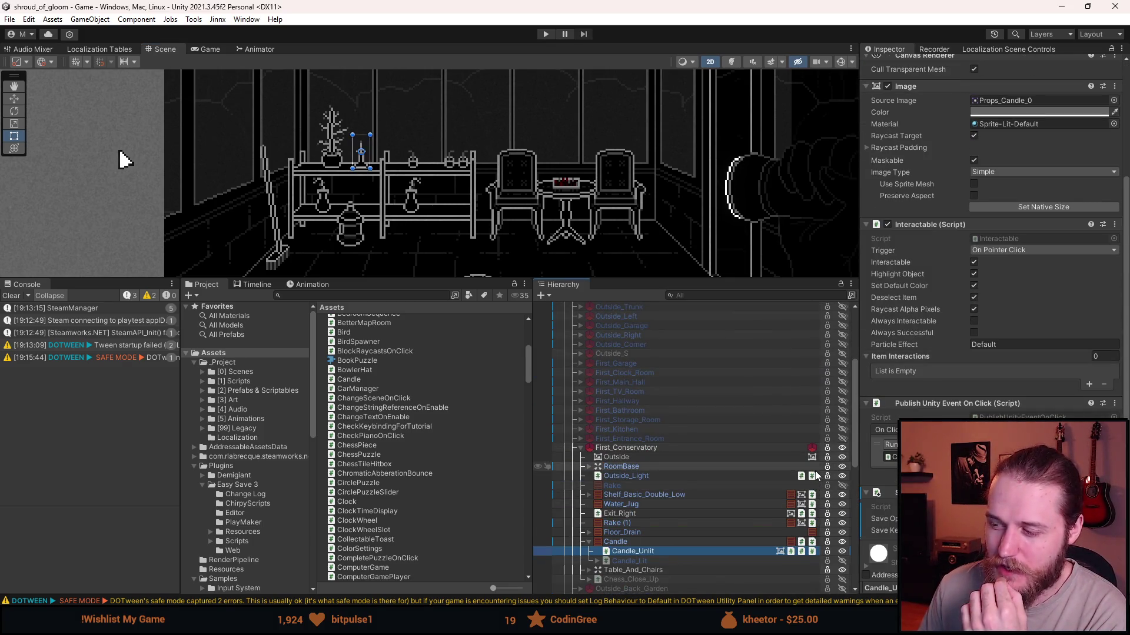
pyautogui.rightClick(961, 315)
pyautogui.click(1004, 377)
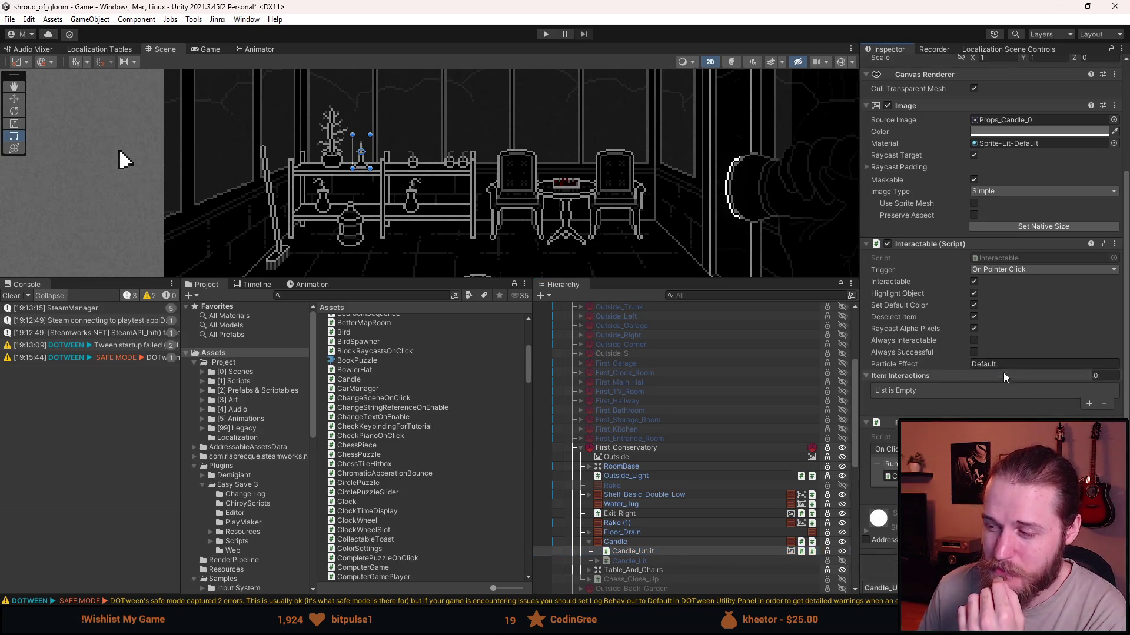
# Inspect Candle_Lit, then collapse Candle and show the Candle object's components.
pyautogui.click(700, 560)
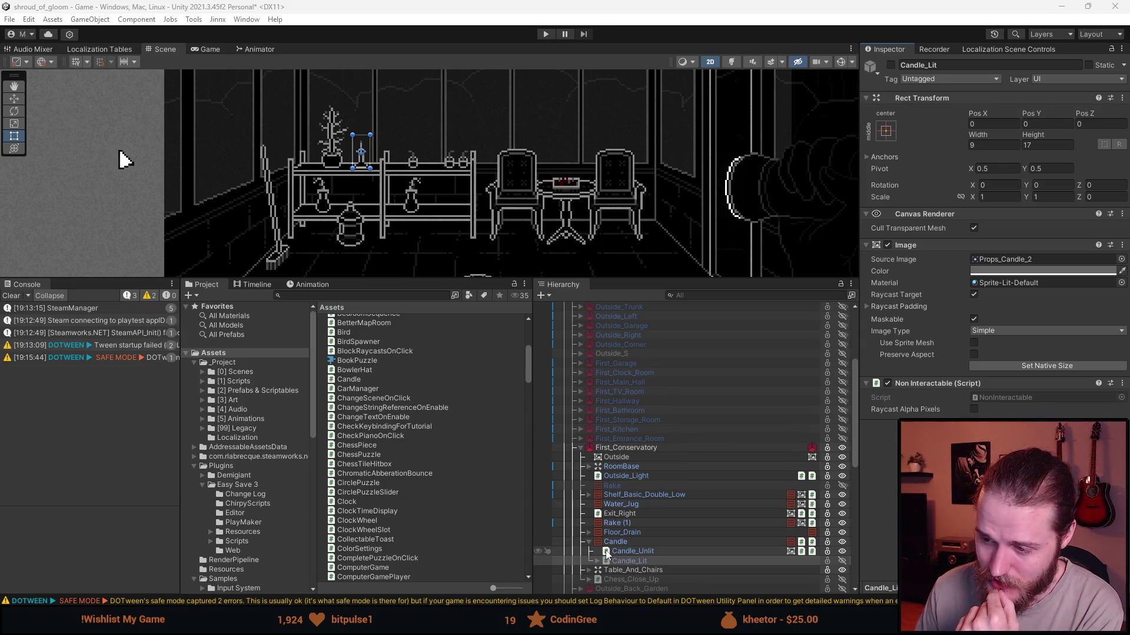
pyautogui.click(588, 542)
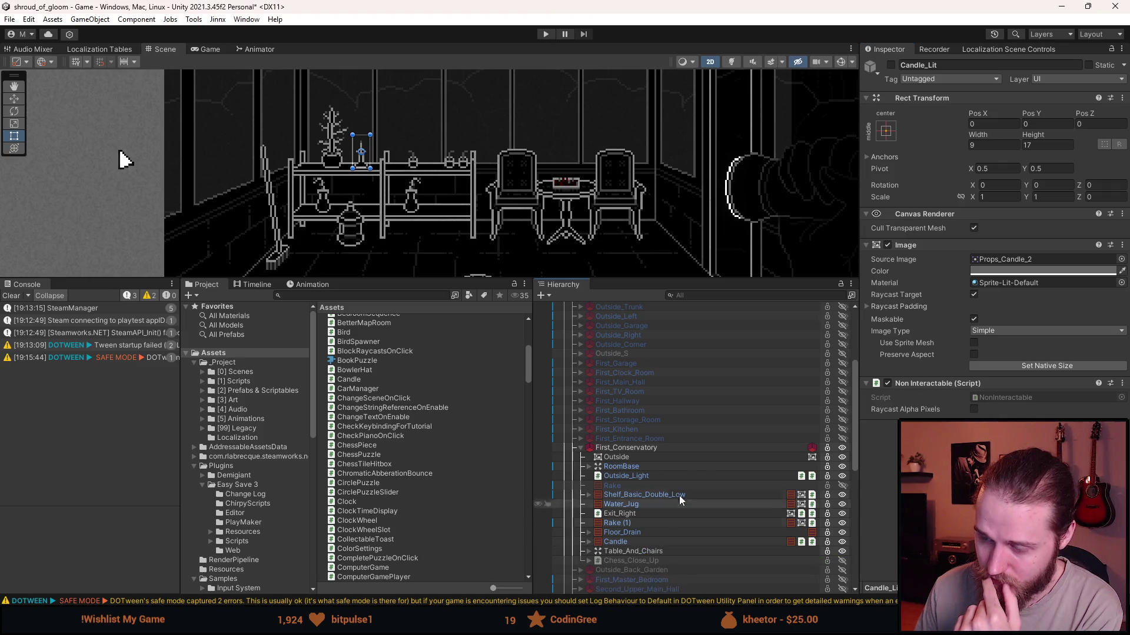
pyautogui.click(633, 541)
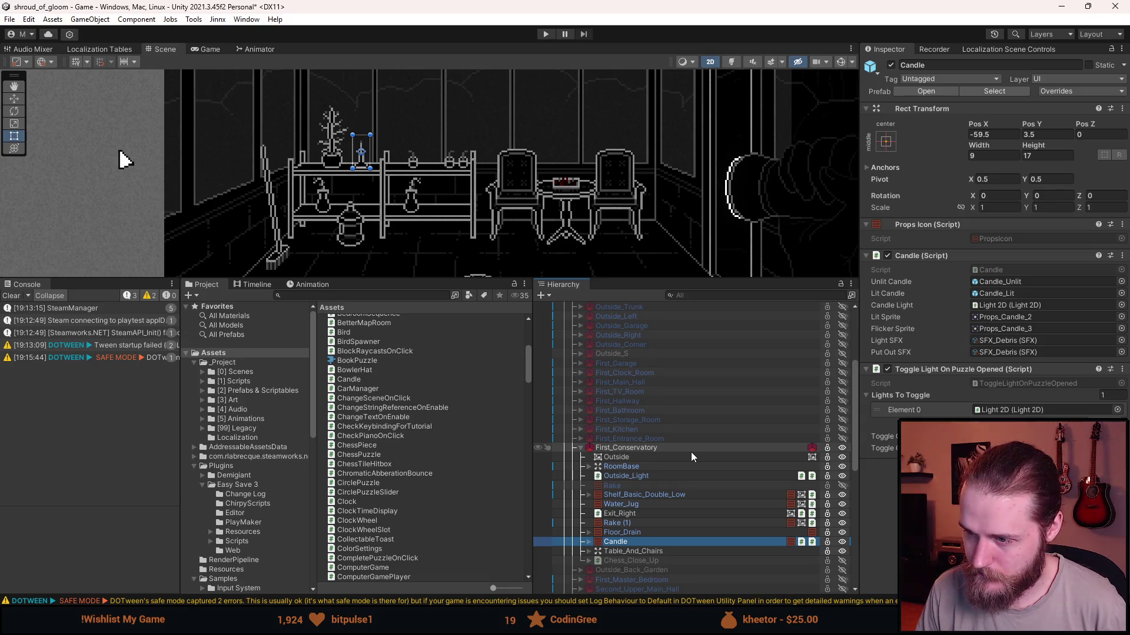
# Select First_Conservatory to view its Room size, Concrete floor and Back exit settings.
pyautogui.scroll(-2, 691, 451)
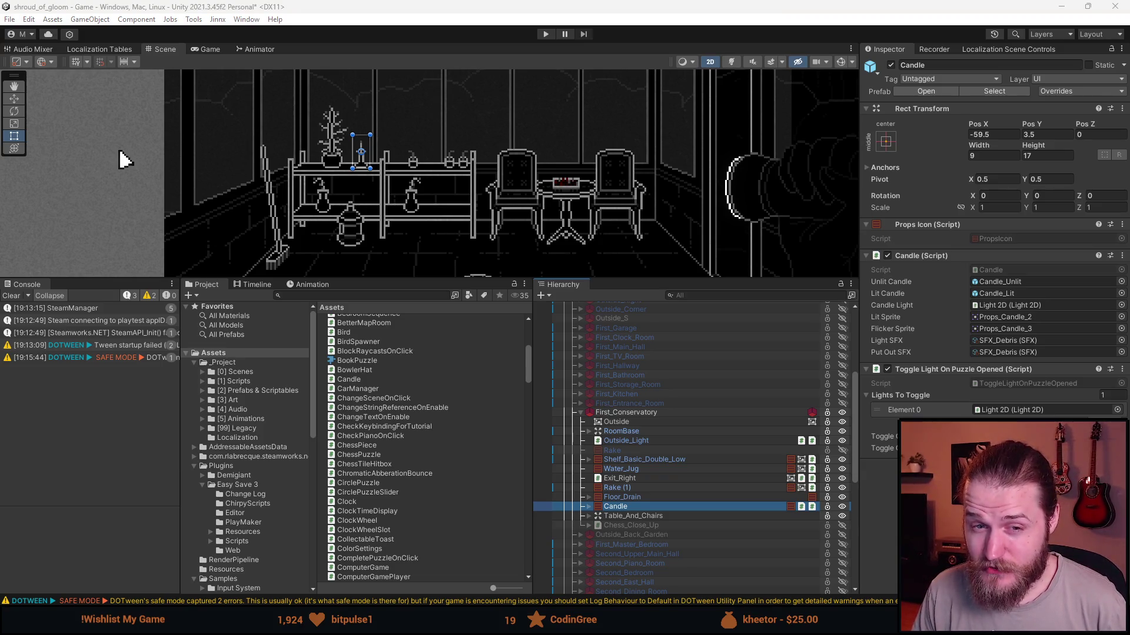
pyautogui.click(624, 412)
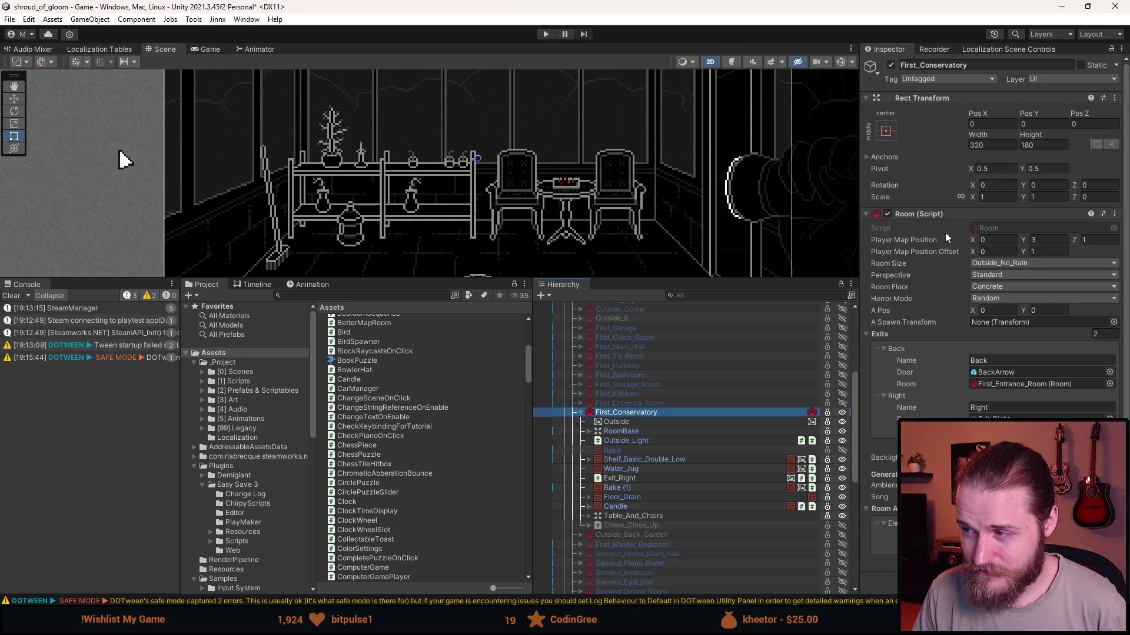
pyautogui.click(1049, 247)
pyautogui.click(974, 254)
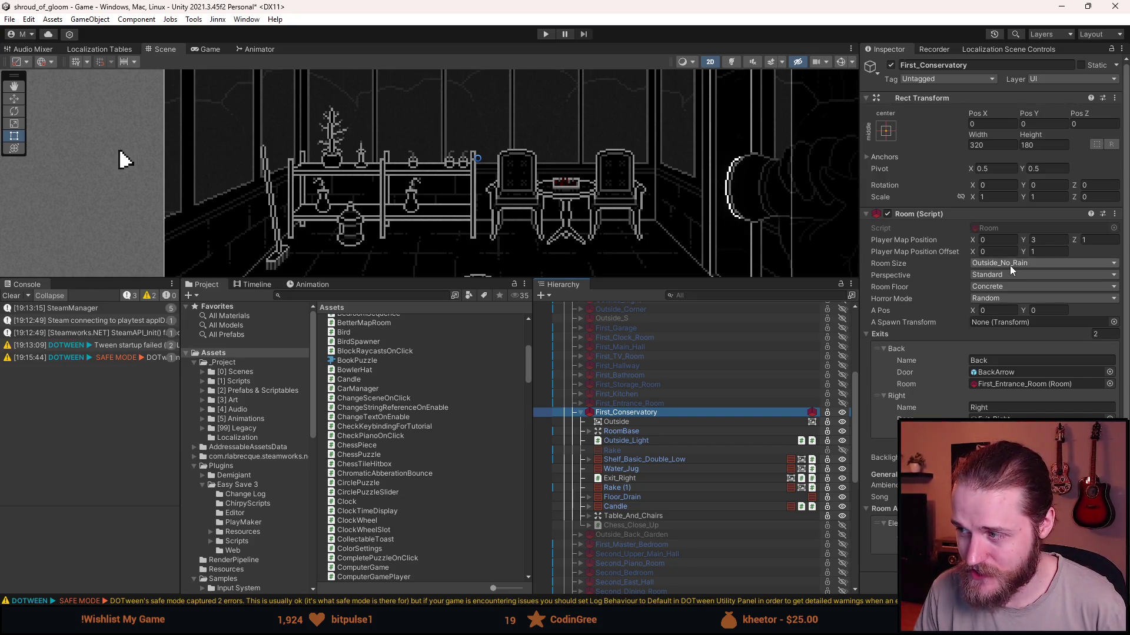
pyautogui.click(1081, 238)
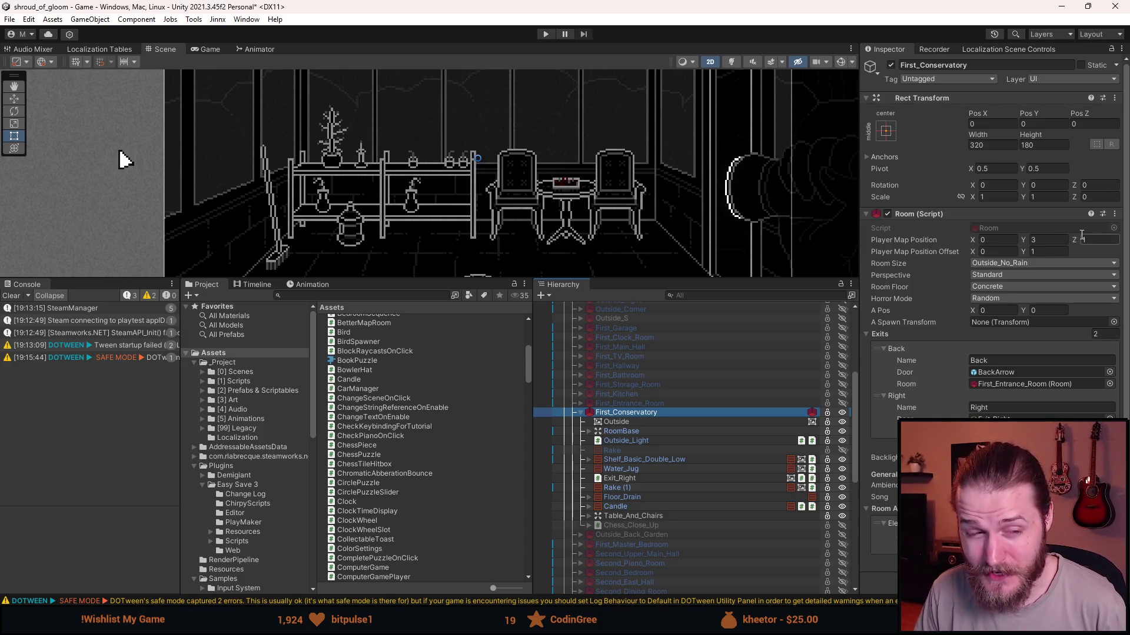
pyautogui.press('Return')
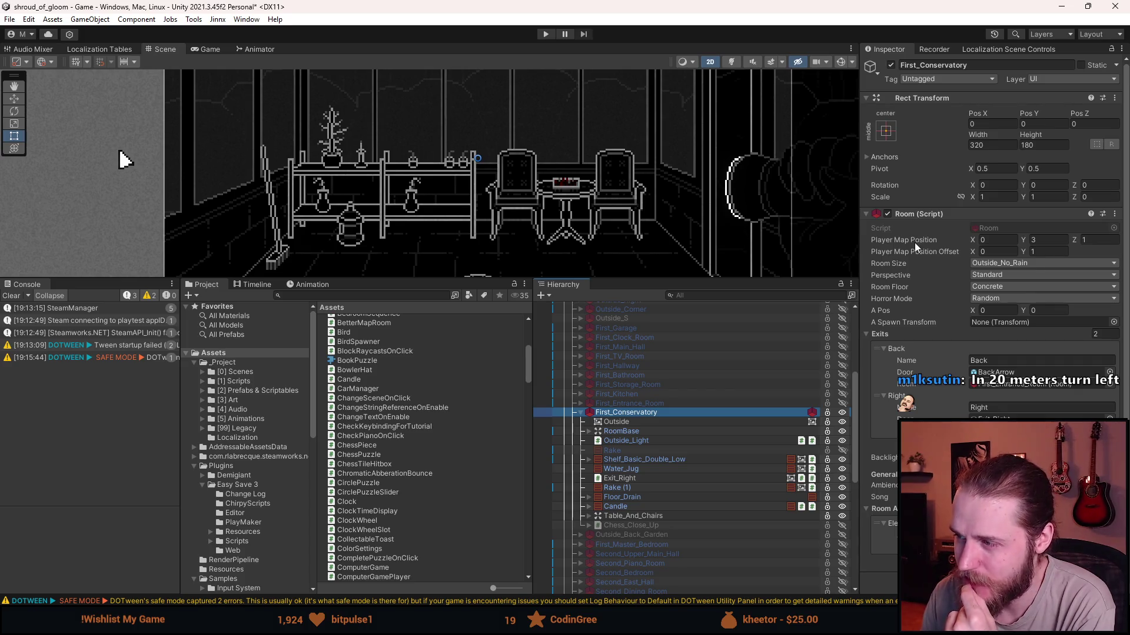
pyautogui.moveTo(915, 243)
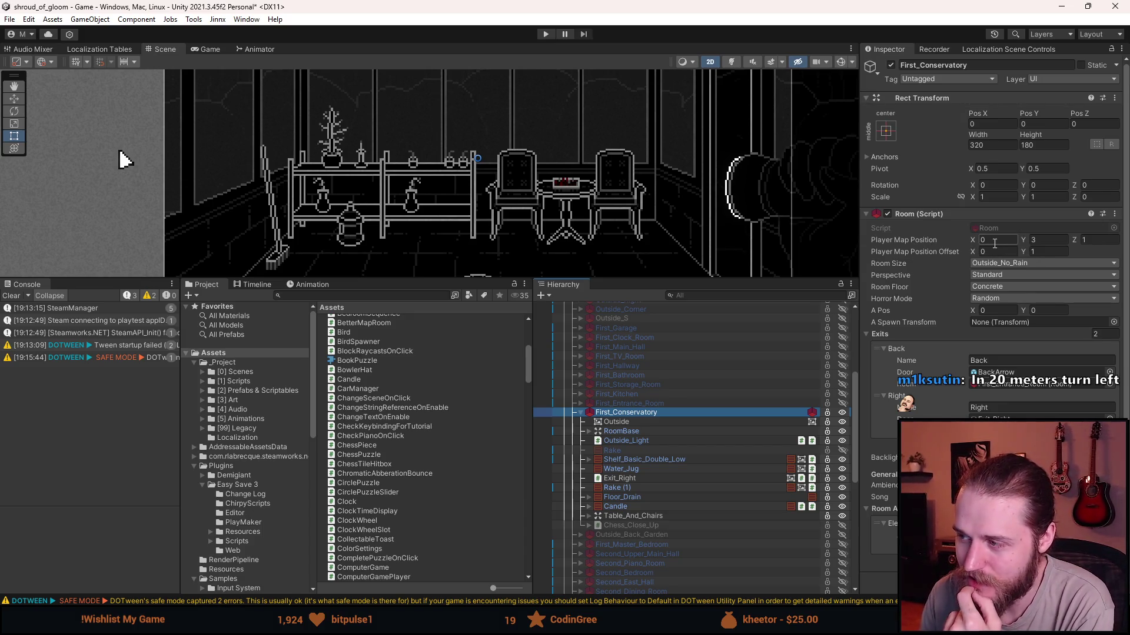
pyautogui.click(994, 240)
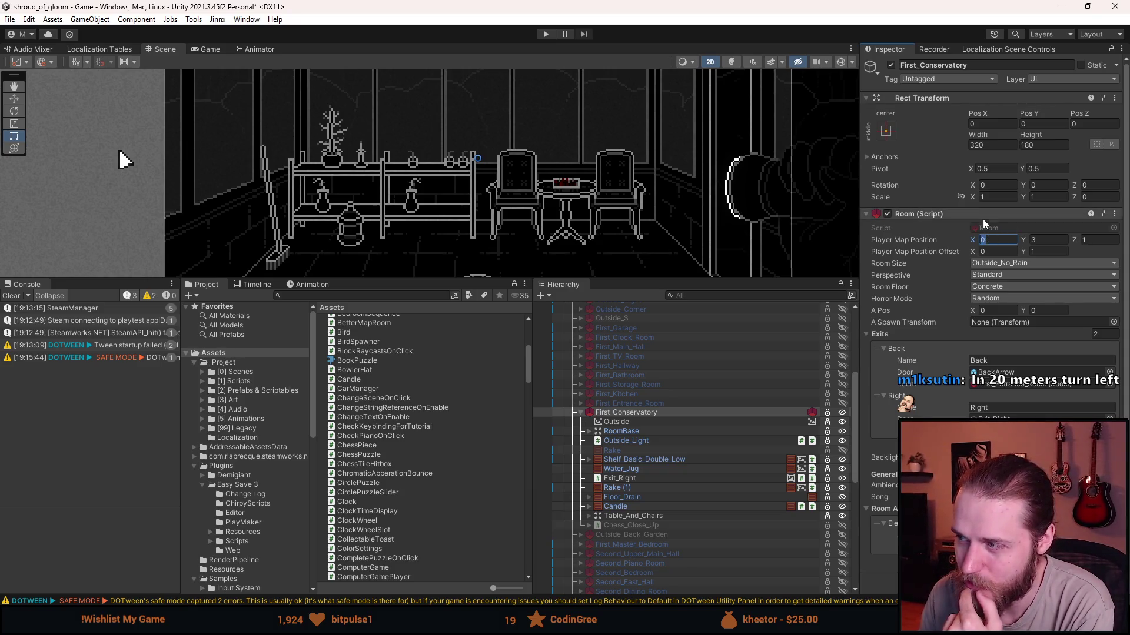
pyautogui.click(1052, 240)
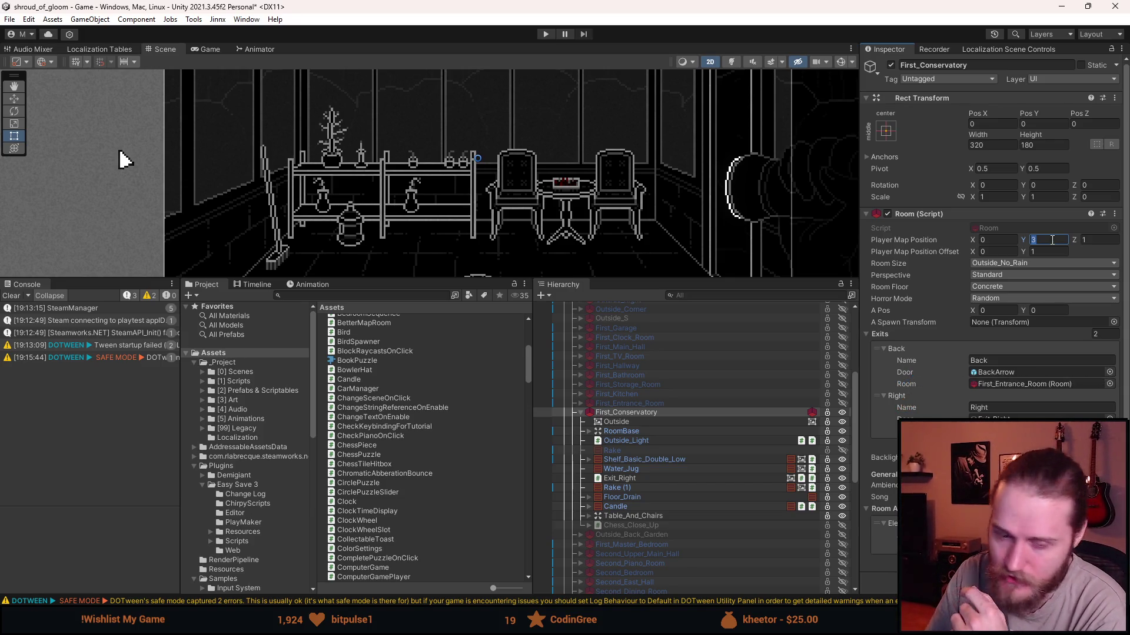
pyautogui.click(1048, 241)
pyautogui.click(1086, 238)
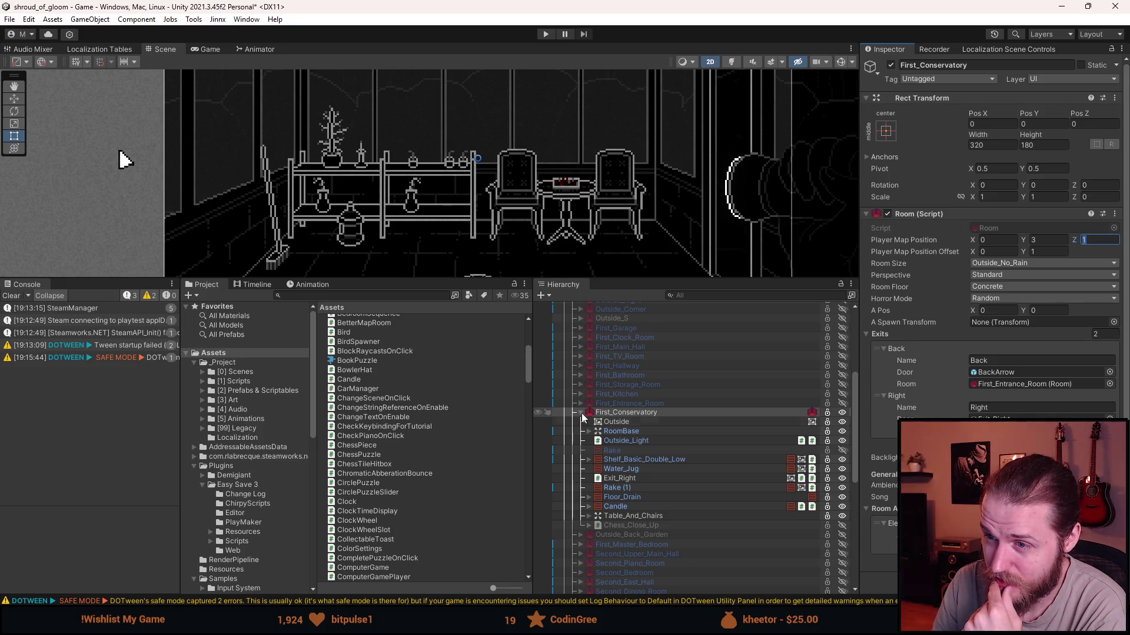
pyautogui.scroll(-5, 551, 153)
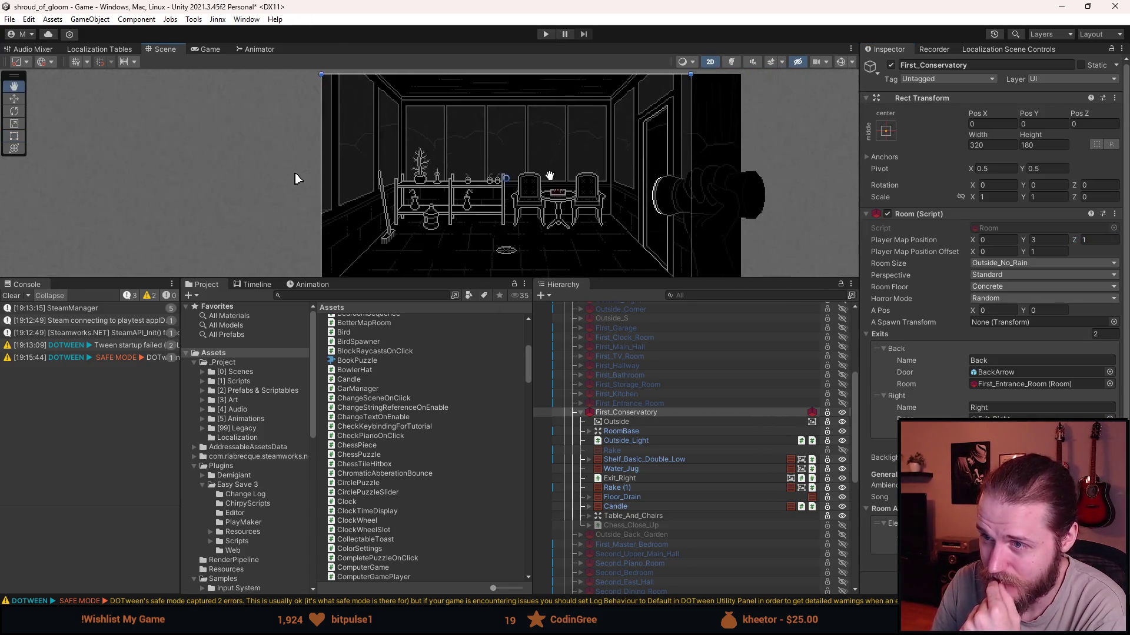
# Zoom the Scene view so the whole First_Conservatory room is visible.
pyautogui.scroll(2, 552, 165)
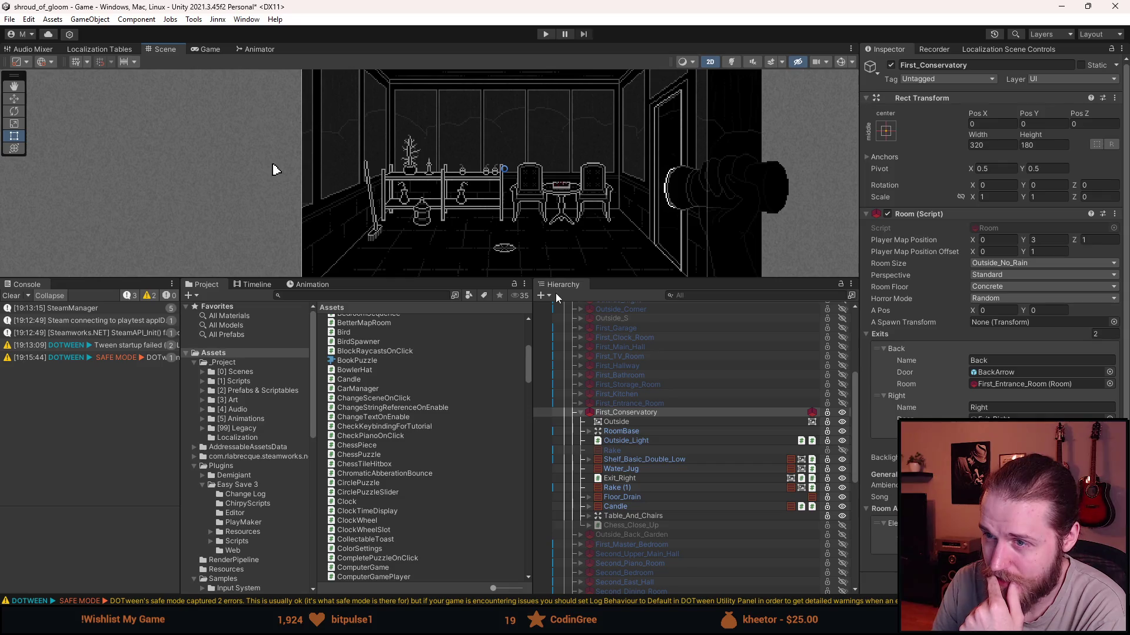
# Deactivate First_Conservatory, shift activation to First_Kitchen, and select First_Kitchen in the Hierarchy.
pyautogui.click(635, 411)
pyautogui.hotkey('alt', 'shift', 'a')
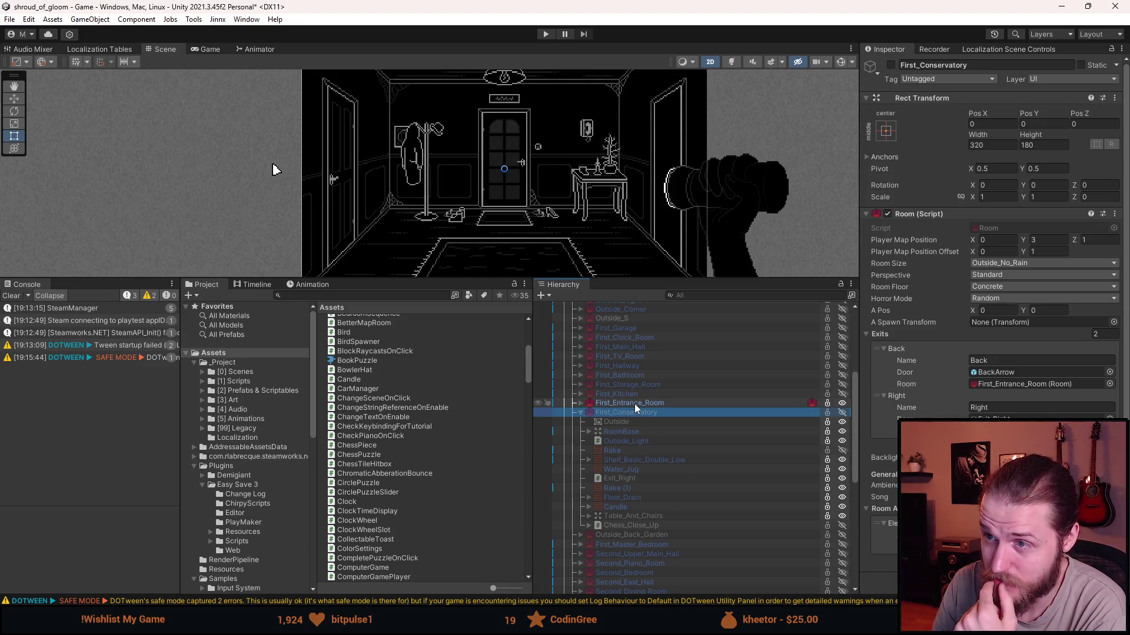
pyautogui.hotkey('shift', 'a')
pyautogui.hotkey('shift', 'a')
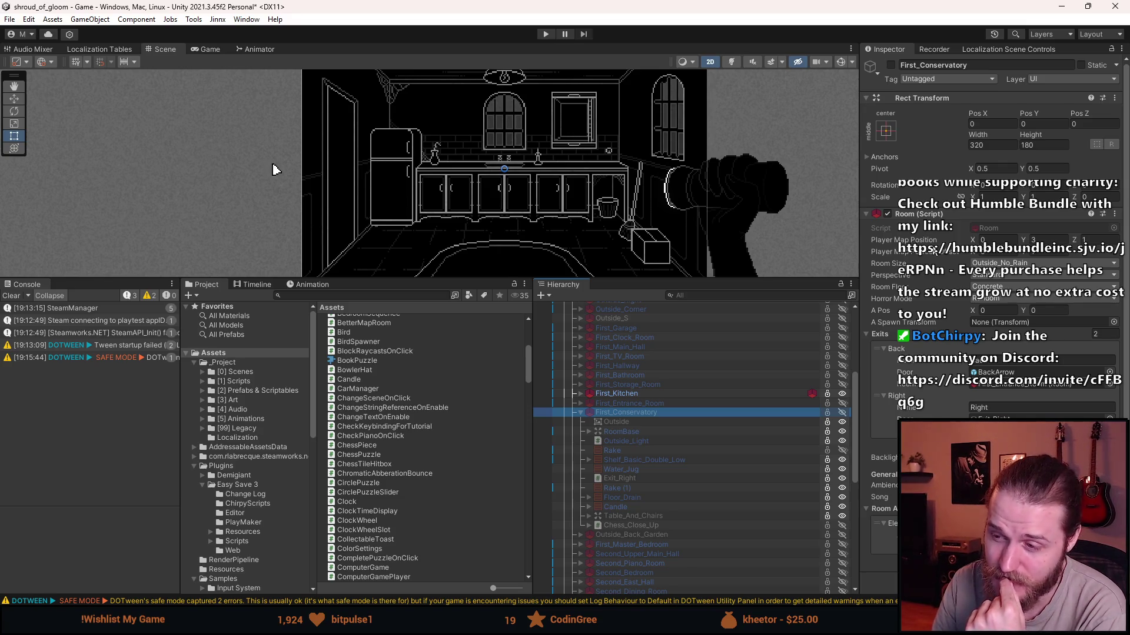
pyautogui.click(636, 394)
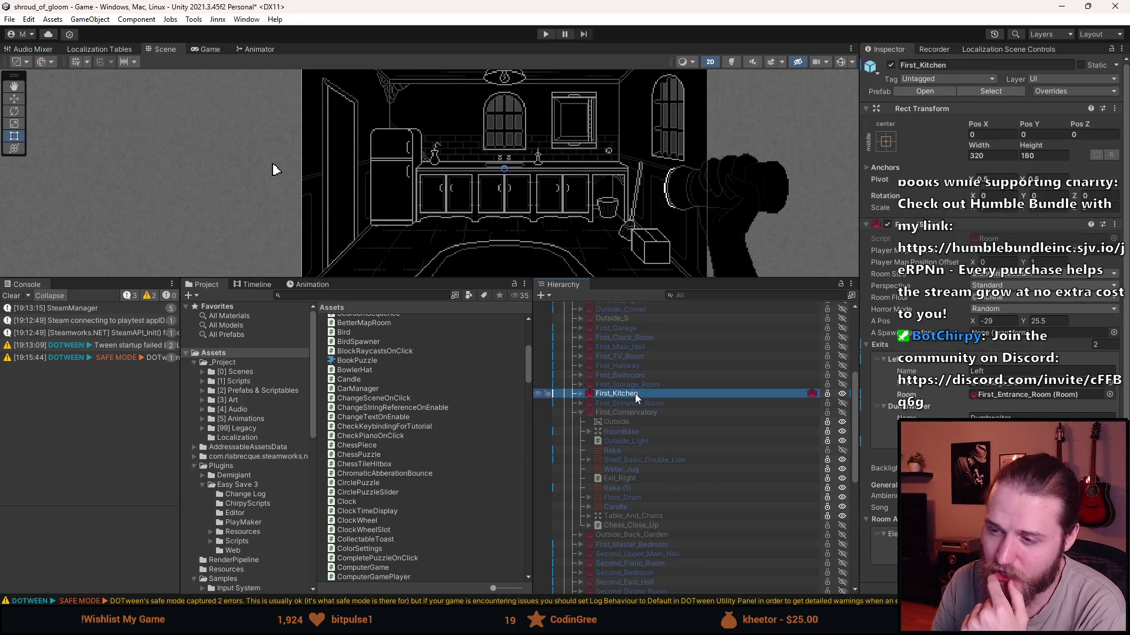
# Expand First_Kitchen, select its Lamp, and open that Lamp prefab in context.
pyautogui.click(580, 393)
pyautogui.scroll(-3, 624, 457)
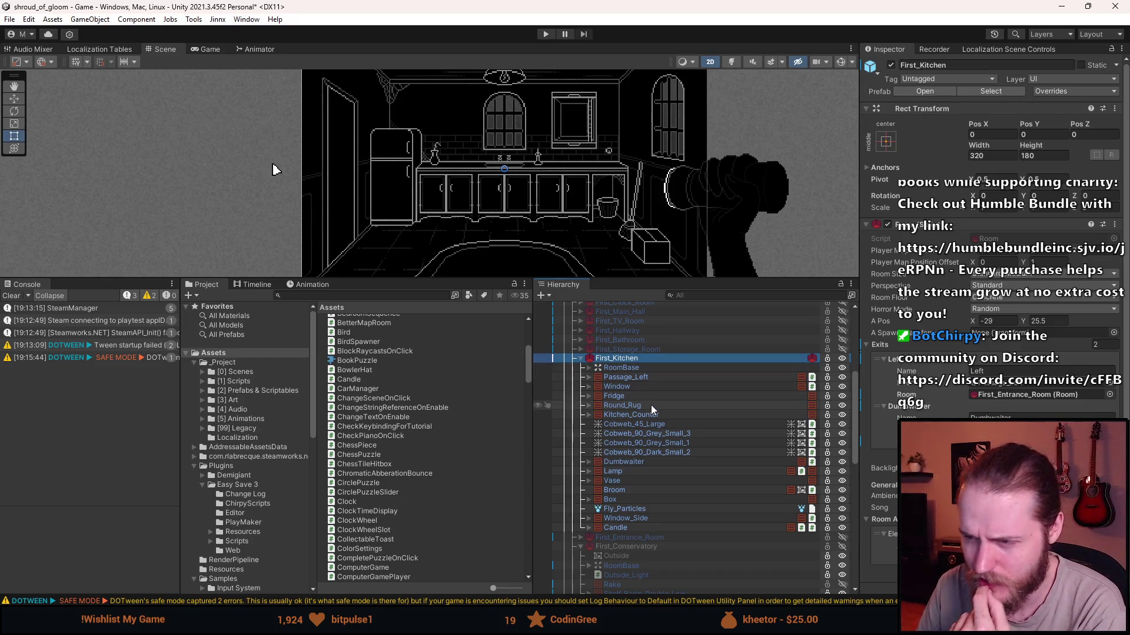
pyautogui.click(637, 472)
pyautogui.click(927, 94)
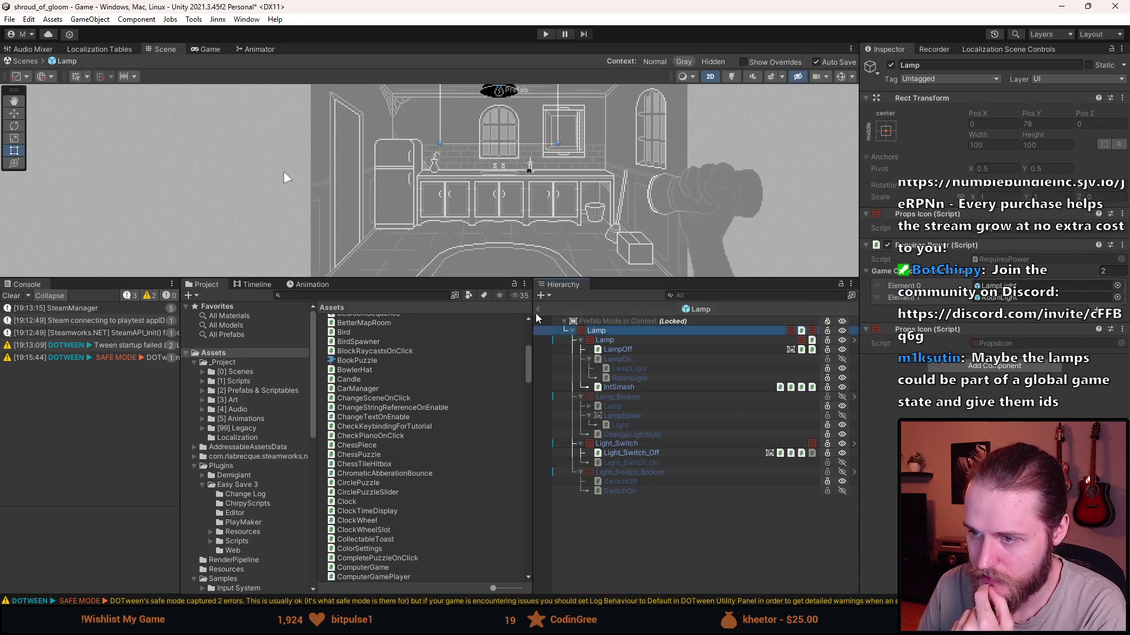
# Exit Prefab Mode and review the Lamp, Lamp_Broken and Lamp_Bulb prefabs in Prefabs & Scriptables > Props.
pyautogui.click(538, 309)
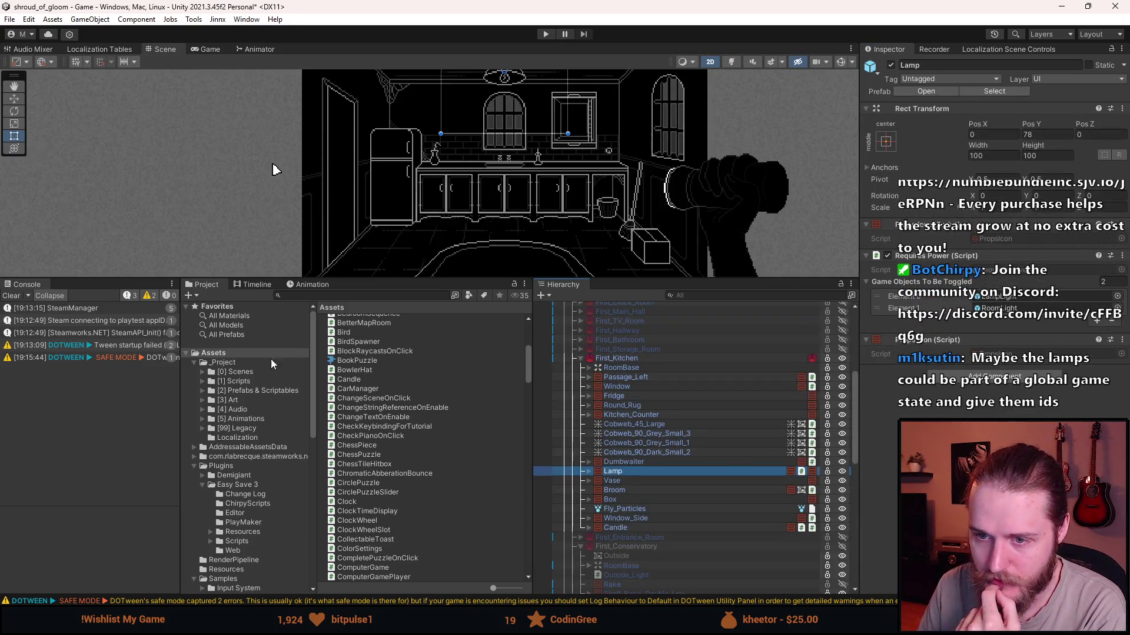
pyautogui.click(250, 393)
pyautogui.doubleClick(336, 404)
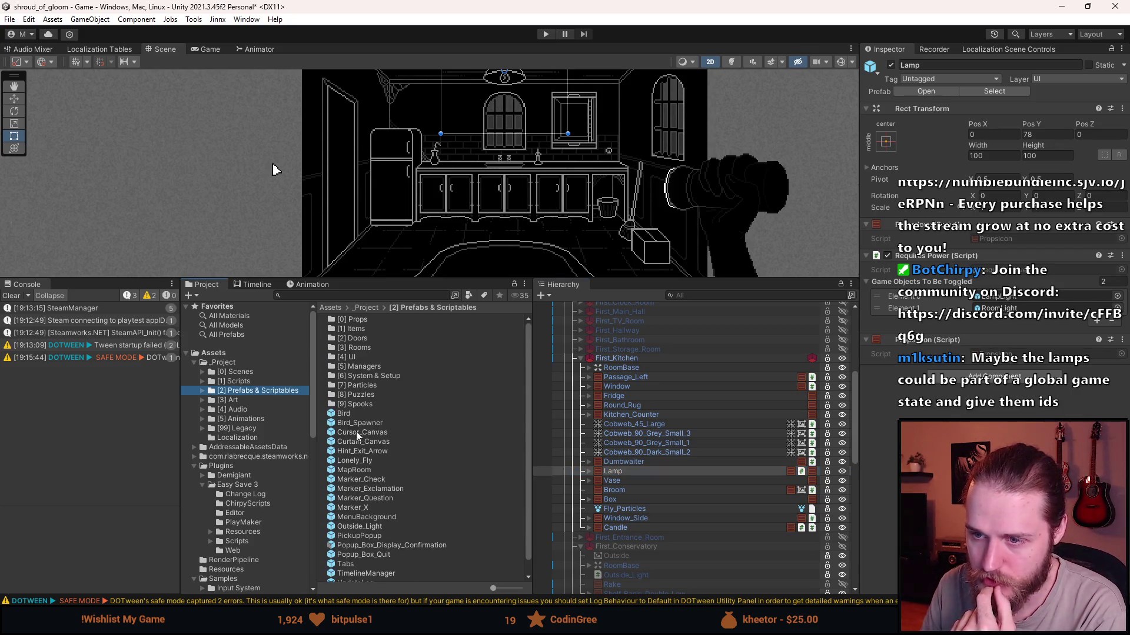
pyautogui.scroll(-10, 400, 491)
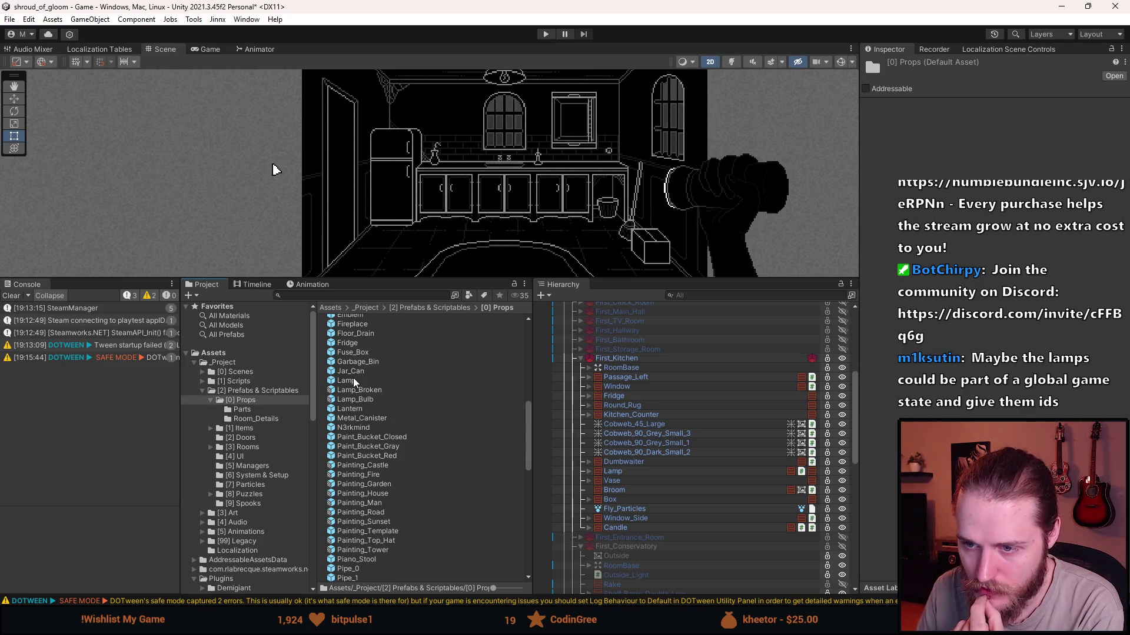
pyautogui.click(354, 380)
pyautogui.click(361, 390)
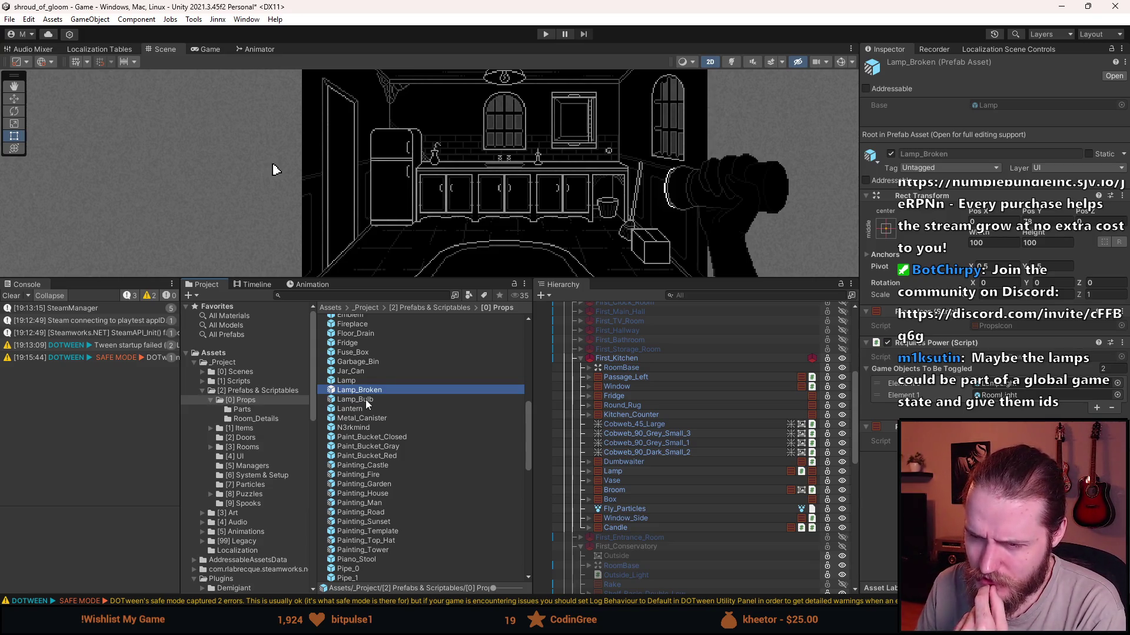
pyautogui.click(366, 400)
# Open Lamp_Bulb to view it framed, exit back to the scene, and reselect the Lamp prefab.
pyautogui.doubleClick(366, 400)
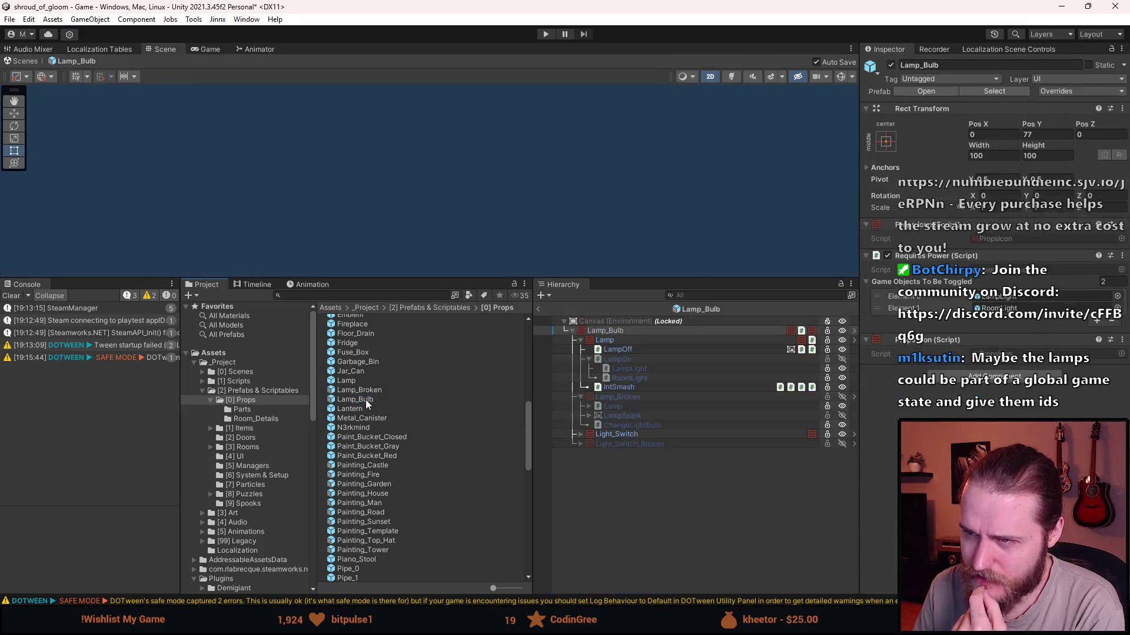
pyautogui.doubleClick(635, 331)
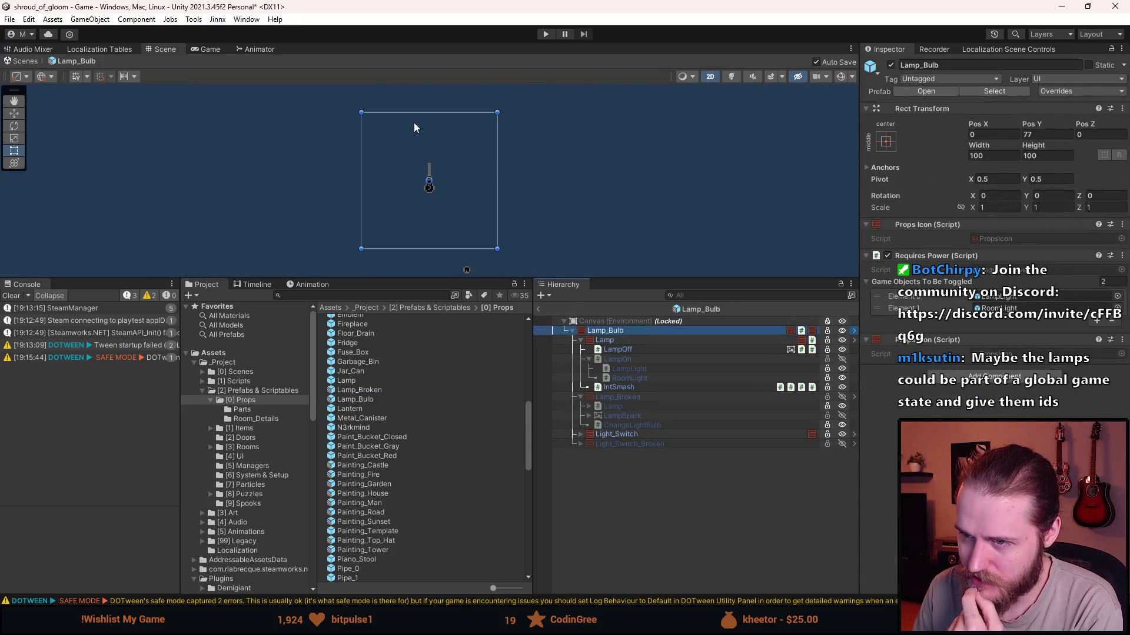
pyautogui.scroll(2, 415, 195)
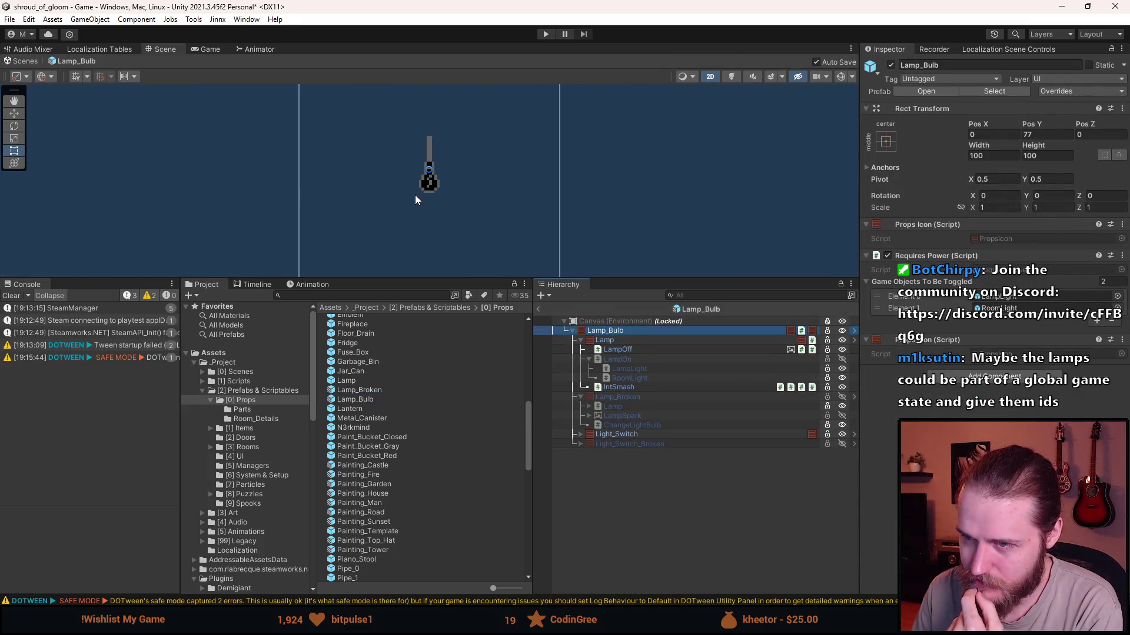
pyautogui.click(537, 309)
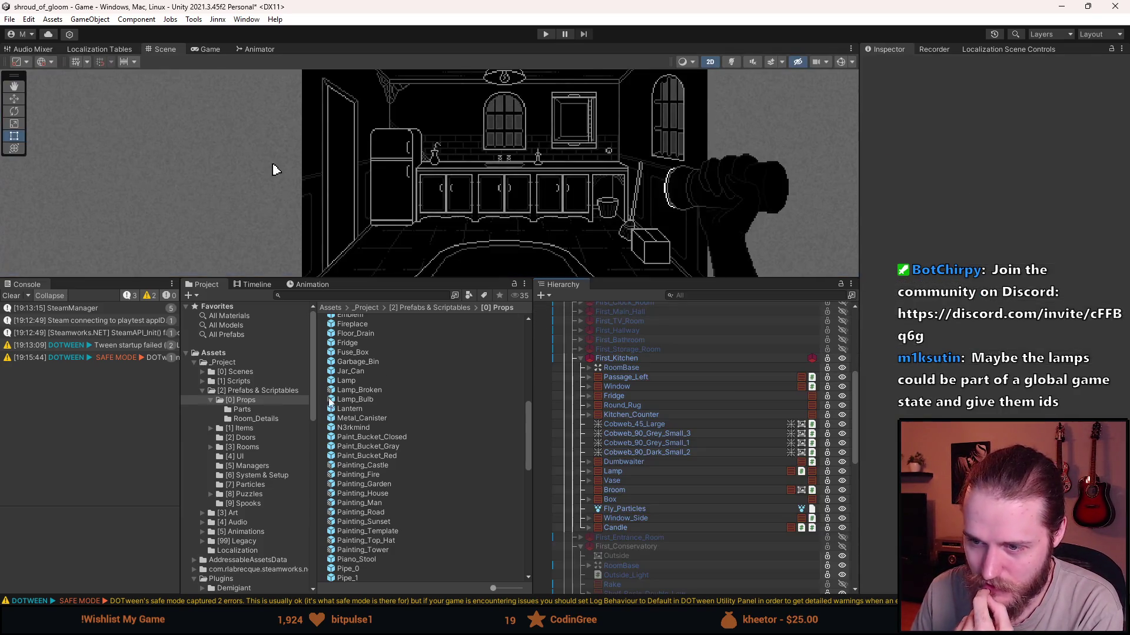
pyautogui.click(361, 384)
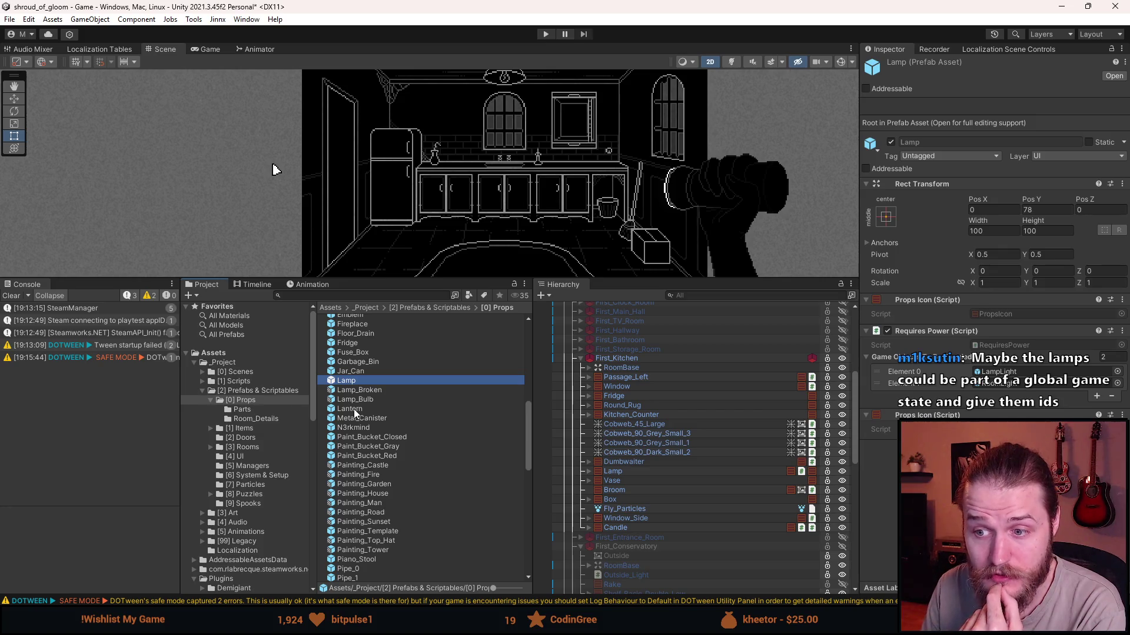
# Open the Lantern prefab, clear the console, enlarge the Scene view, and review its Requires Power toggles.
pyautogui.doubleClick(353, 409)
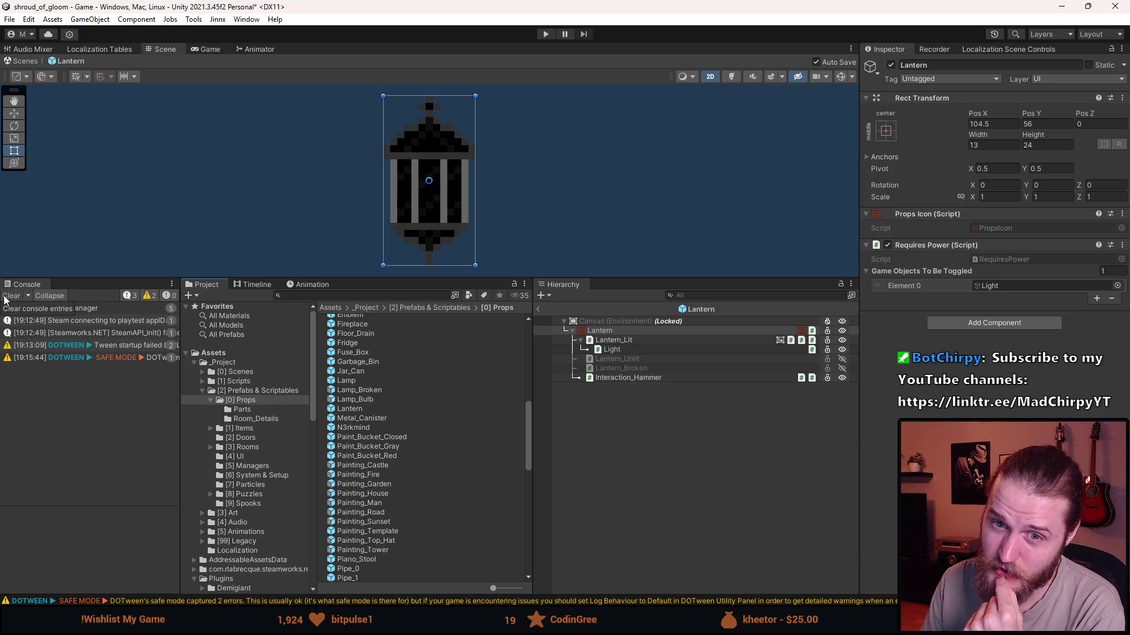
pyautogui.click(11, 296)
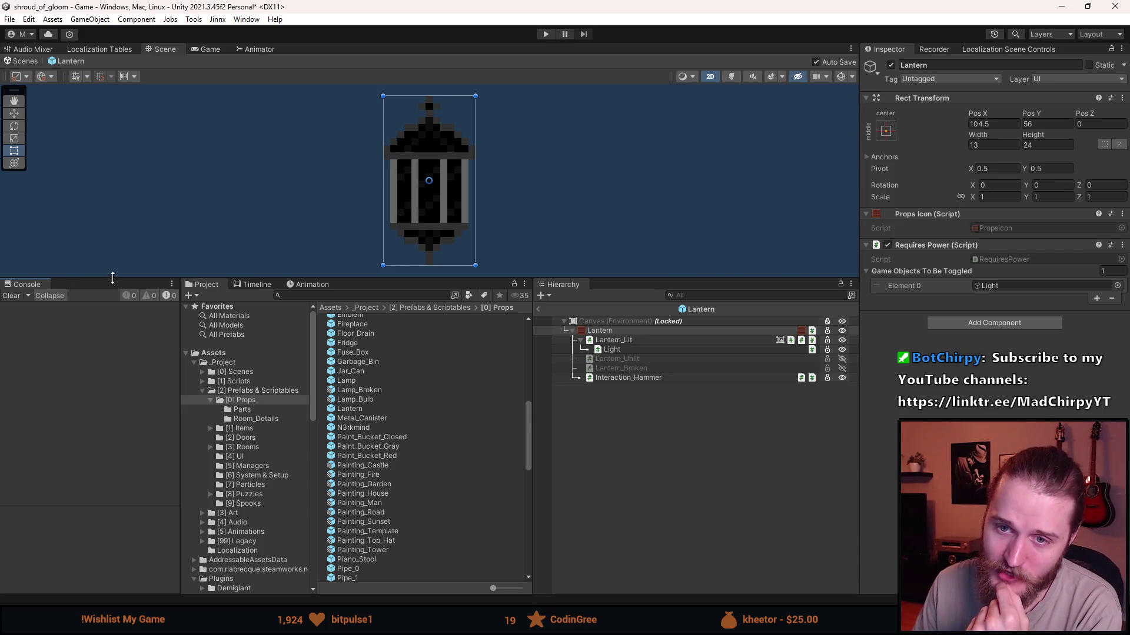
pyautogui.moveTo(113, 278); pyautogui.dragTo(107, 336)
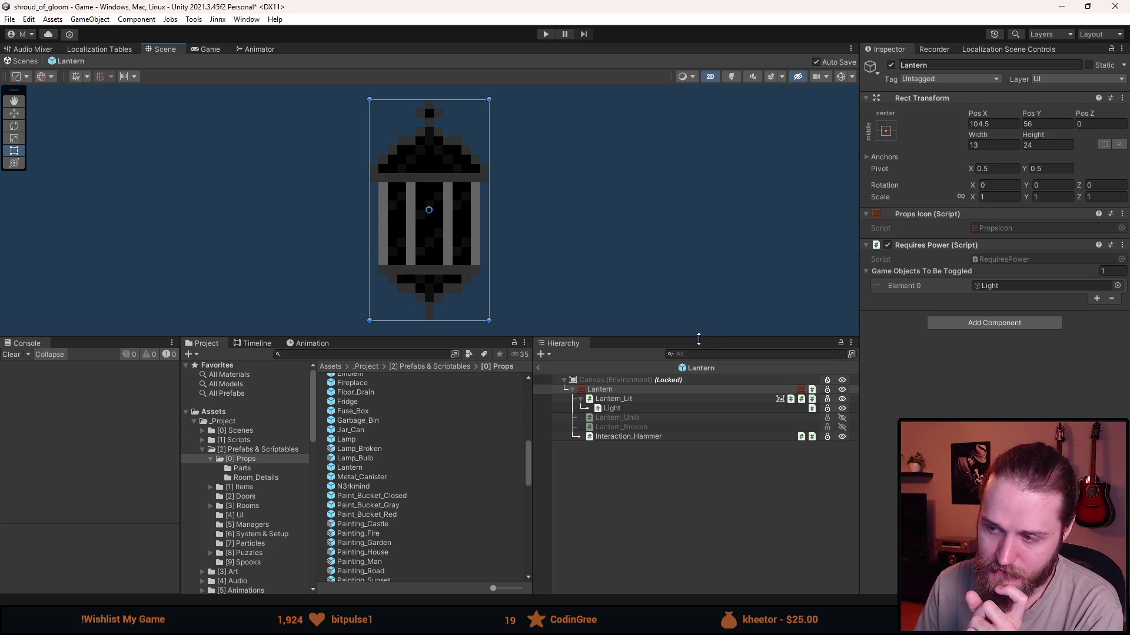
pyautogui.click(639, 502)
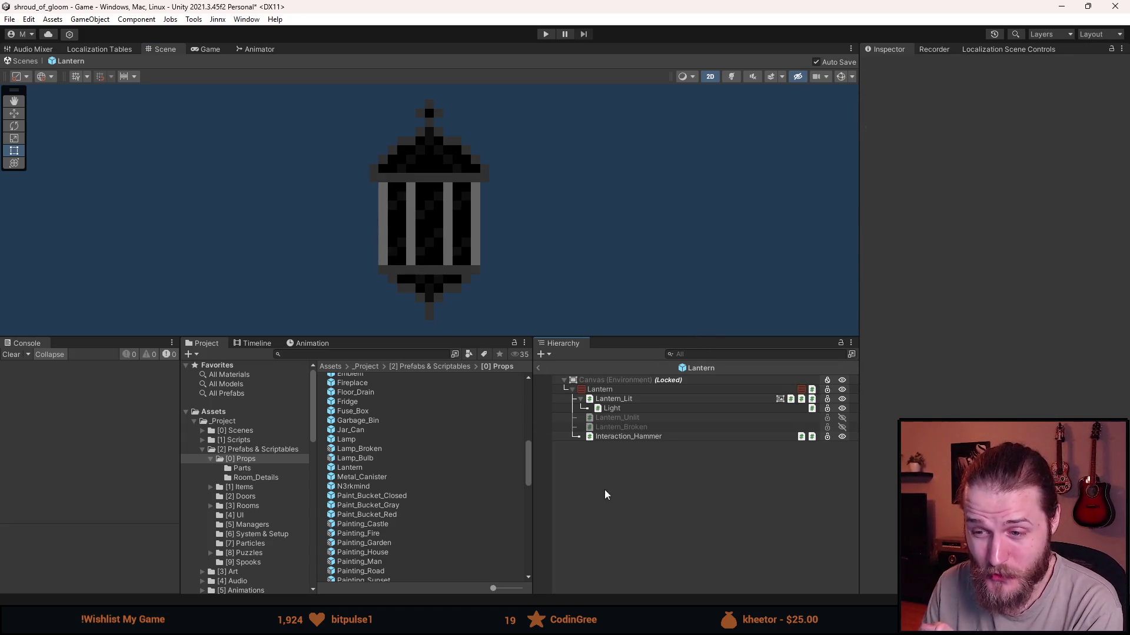
# Leave the Lantern prefab, deactivate First_Kitchen, and activate Outside_Entrance in the Hierarchy.
pyautogui.click(542, 370)
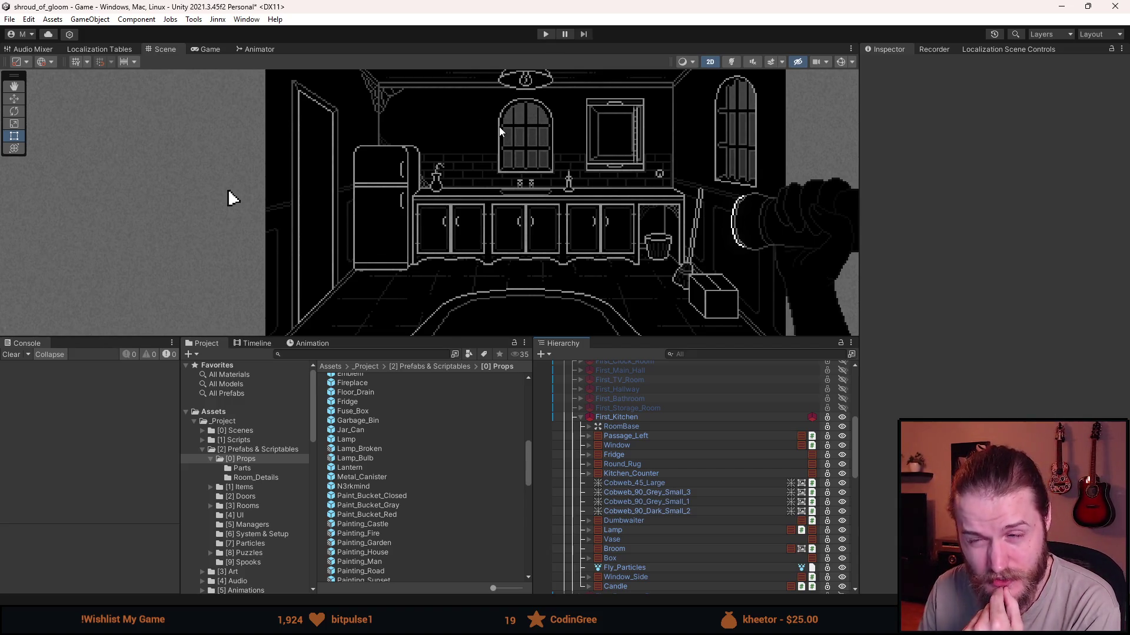
pyautogui.click(581, 418)
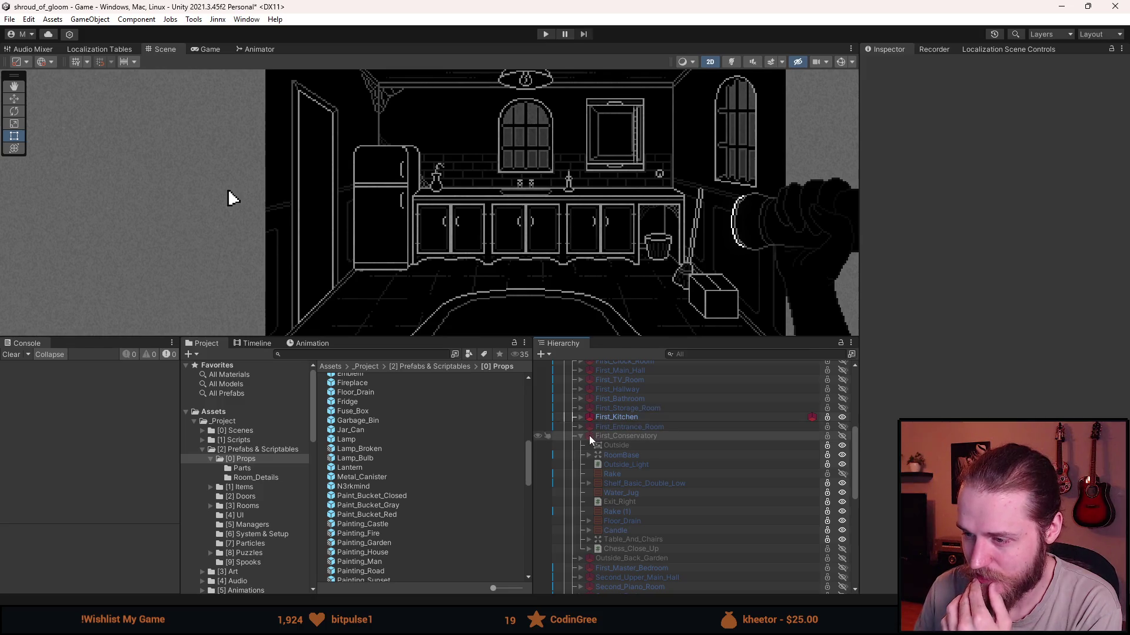
pyautogui.click(581, 436)
pyautogui.scroll(5, 616, 418)
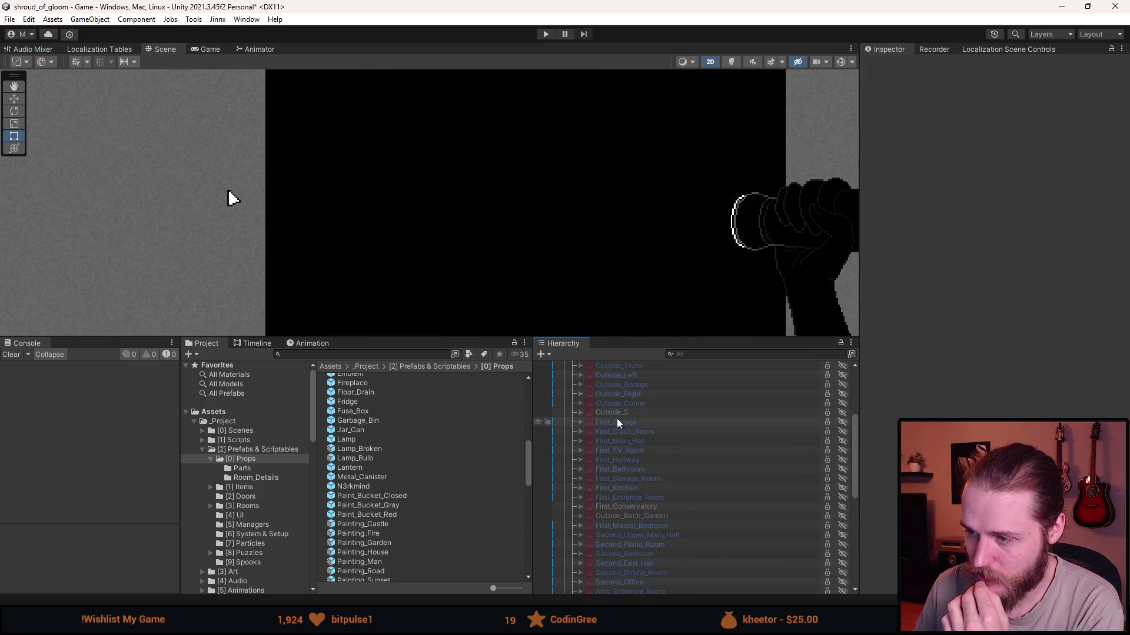
pyautogui.click(630, 418)
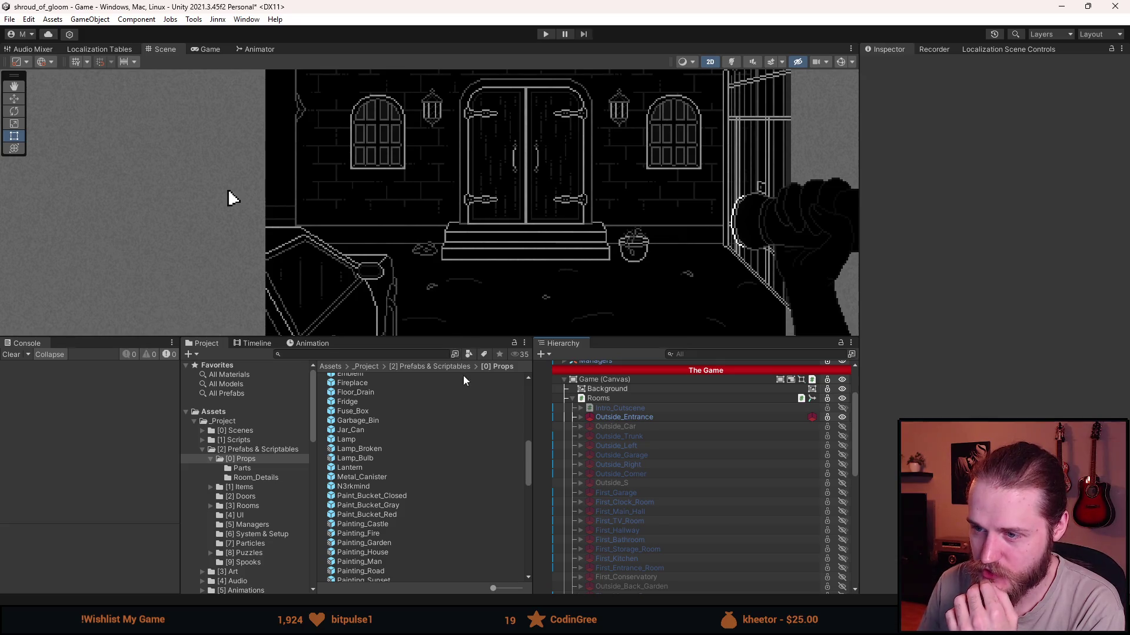
# Drag the panel splitters to enlarge the Scene view, then return some height to the Project panel.
pyautogui.moveTo(483, 339); pyautogui.dragTo(484, 483)
pyautogui.moveTo(529, 227); pyautogui.dragTo(390, 270)
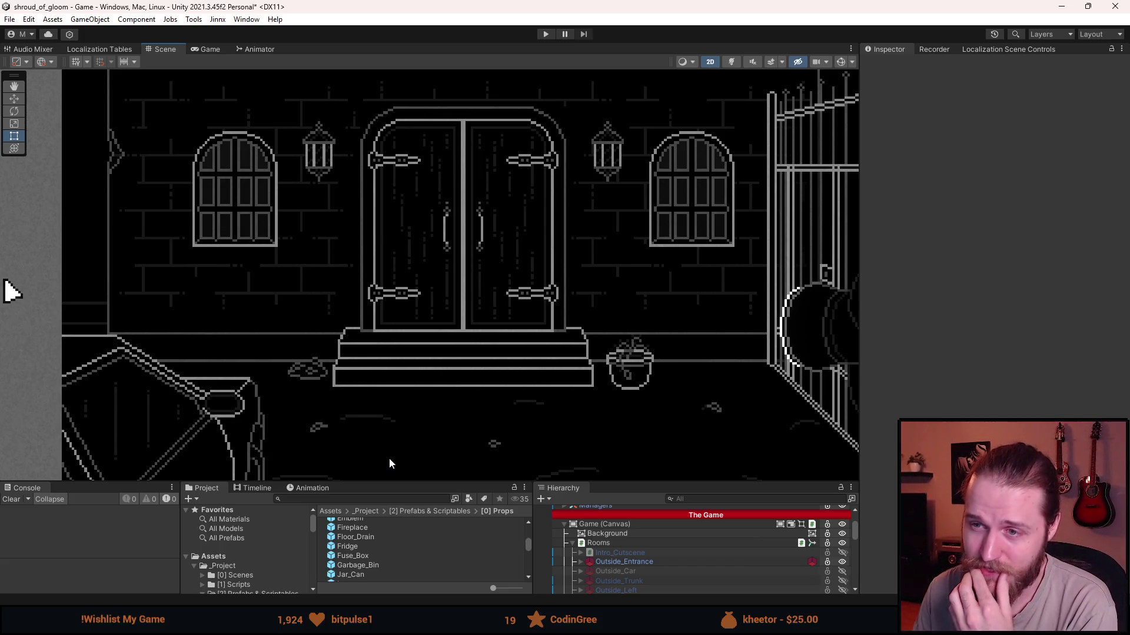
pyautogui.moveTo(415, 483); pyautogui.dragTo(428, 390)
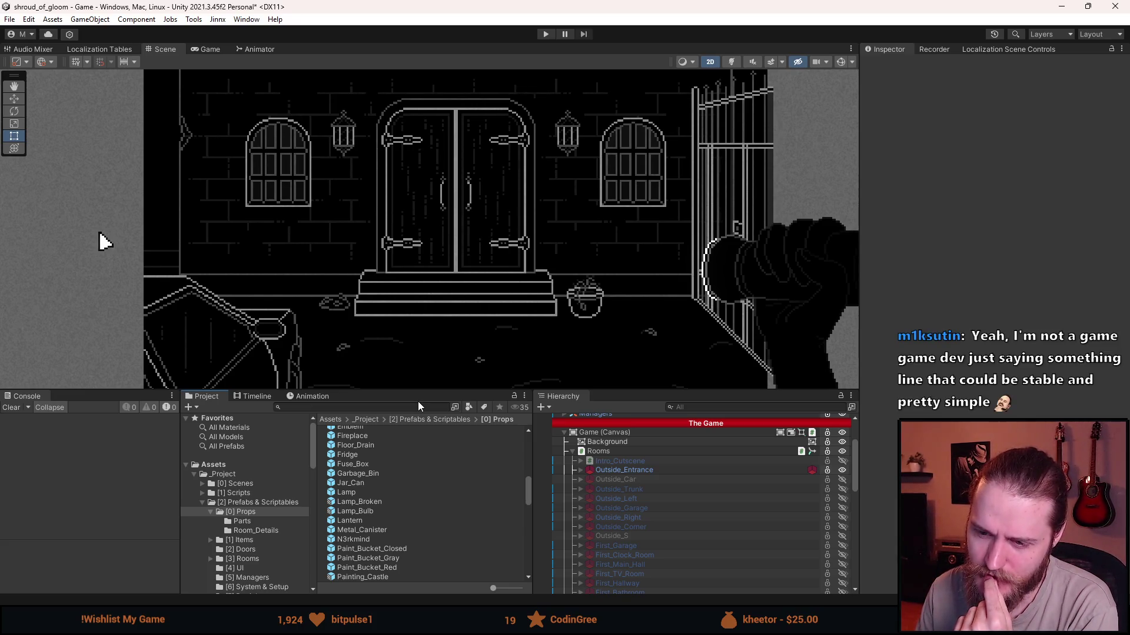
pyautogui.scroll(-2, 338, 295)
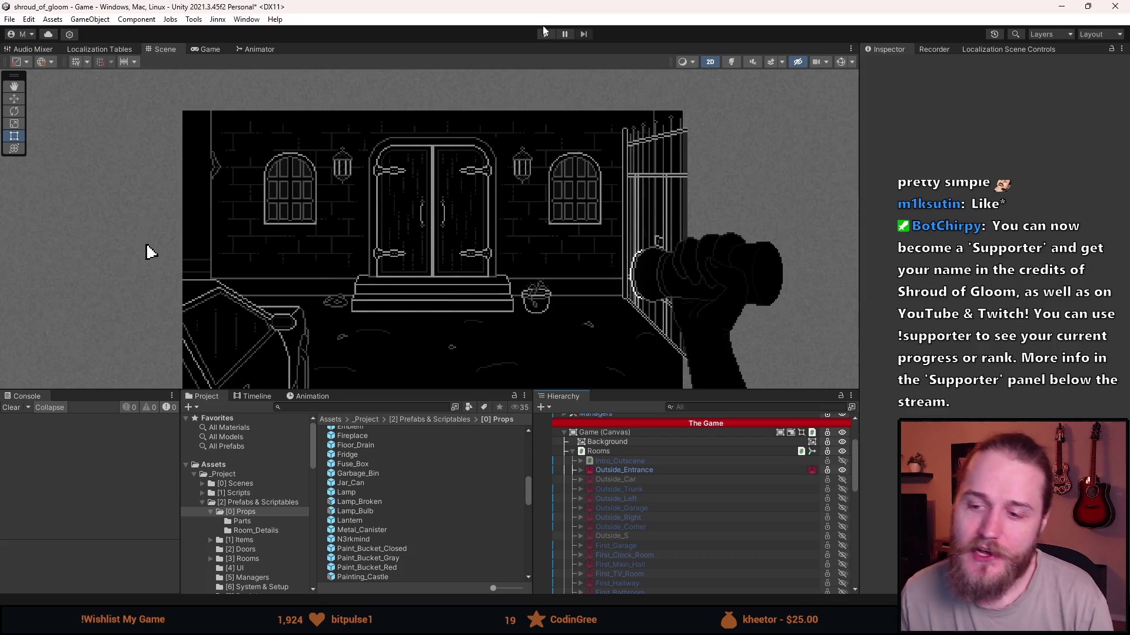
pyautogui.scroll(3, 387, 158)
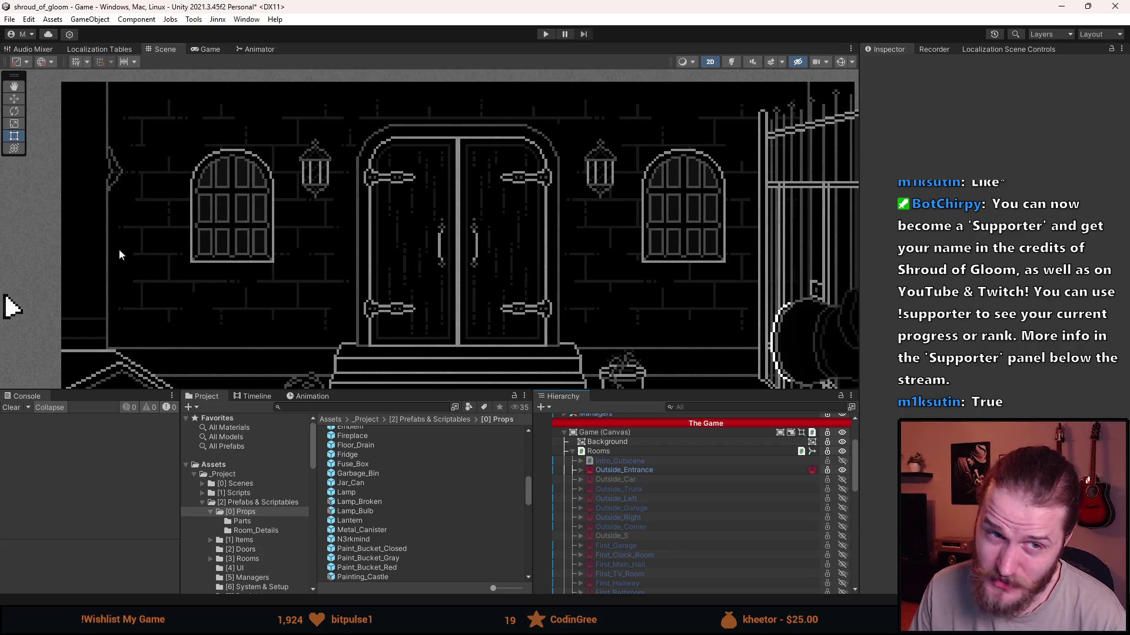
pyautogui.scroll(-1, 436, 233)
pyautogui.scroll(-1, 435, 233)
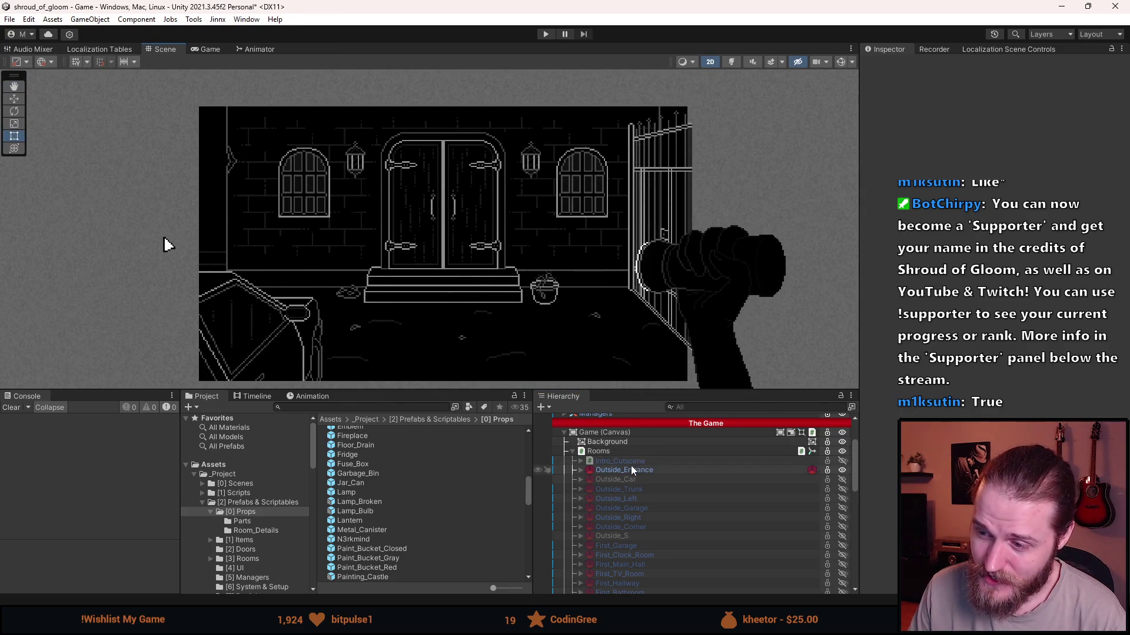
pyautogui.click(634, 473)
pyautogui.click(639, 481)
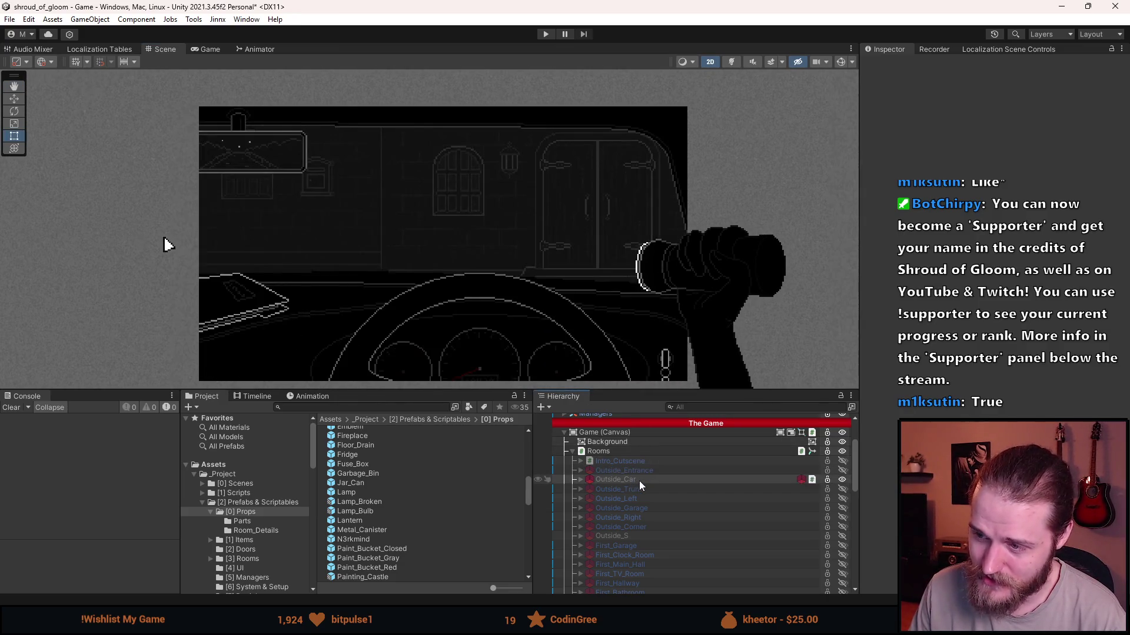
pyautogui.click(649, 479)
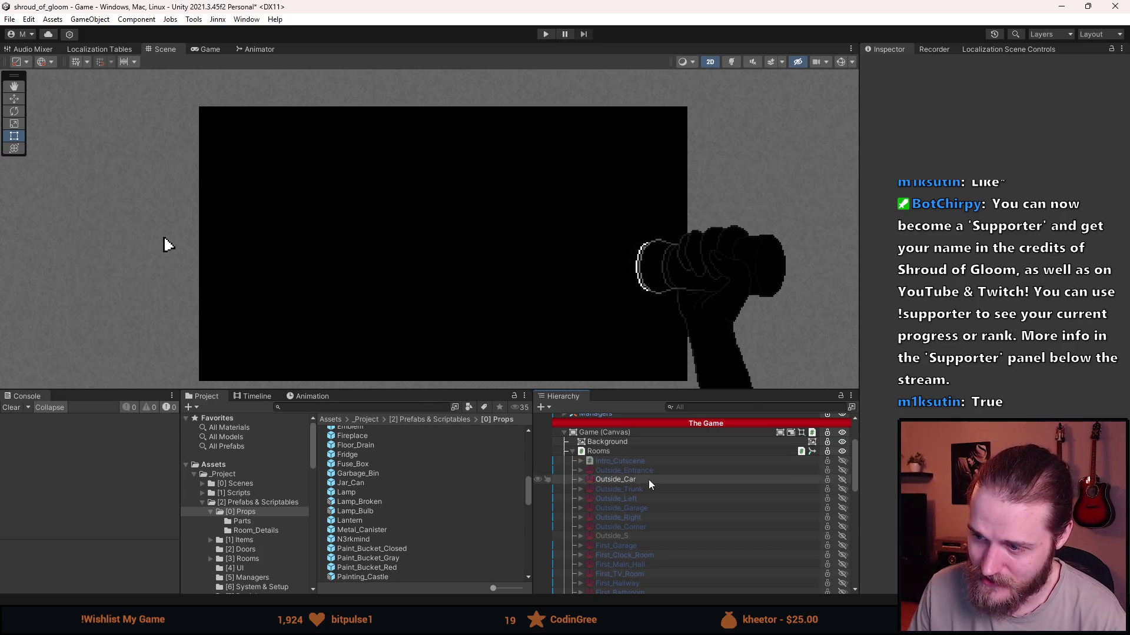
pyautogui.click(655, 471)
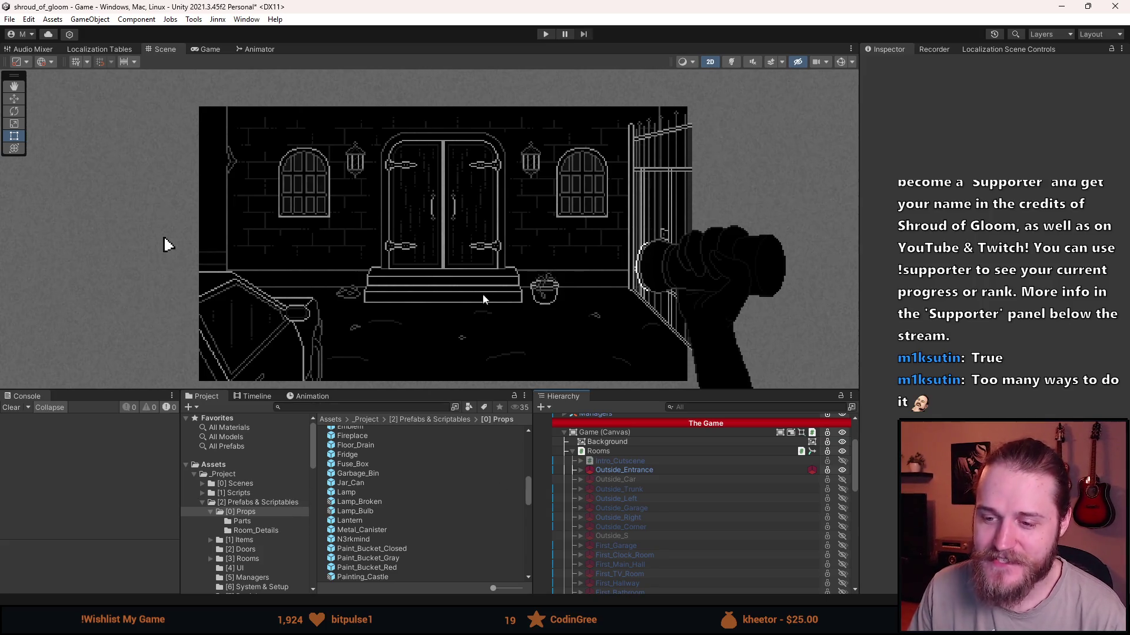
pyautogui.scroll(3, 602, 493)
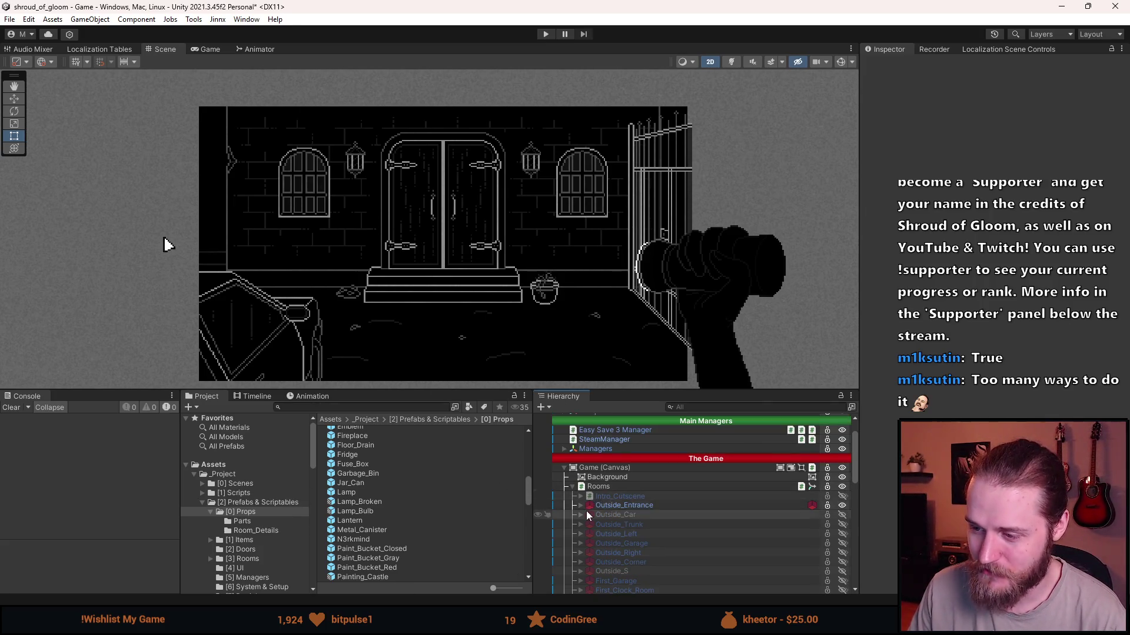
# Expand Outside_Entrance and open its Lamp prefab to inspect the Requires Power toggling LampLight and RoomLight.
pyautogui.click(581, 505)
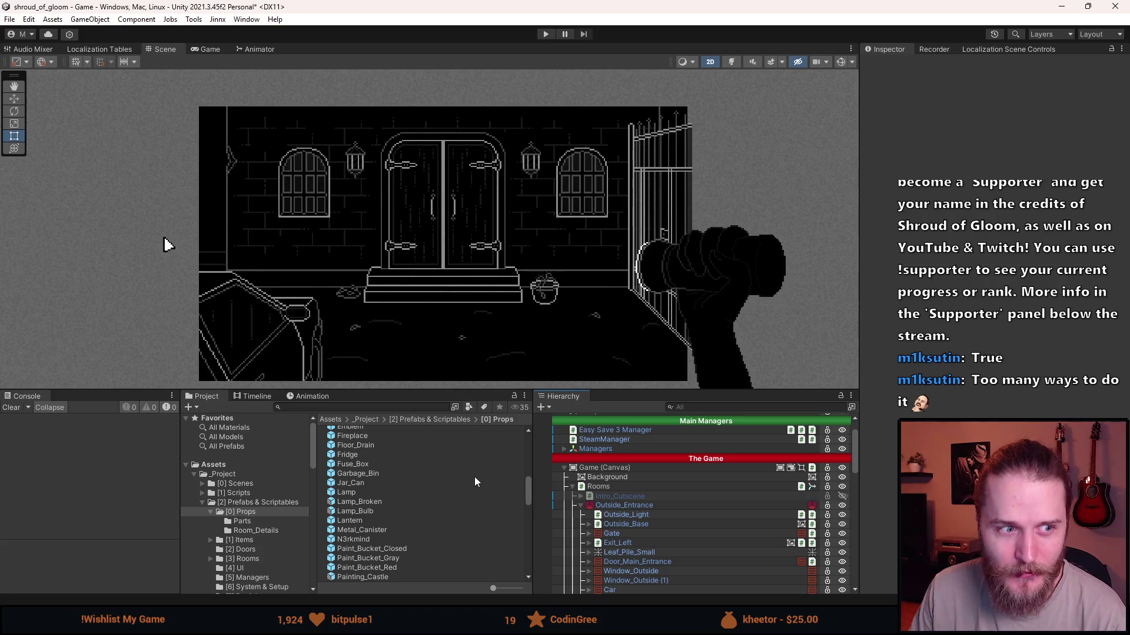
pyautogui.doubleClick(347, 491)
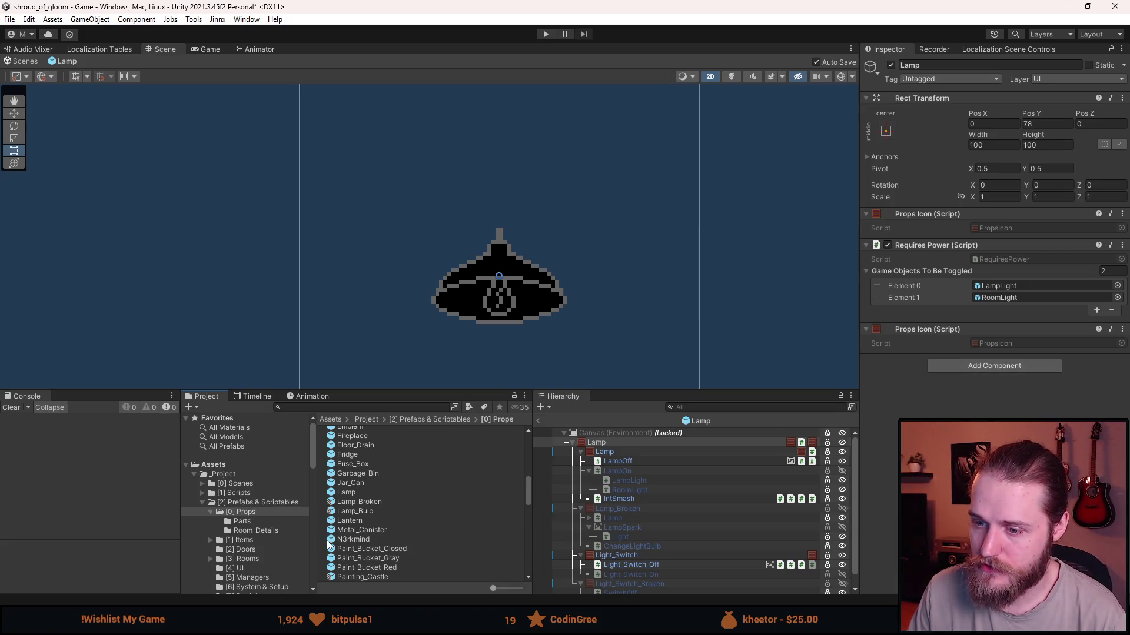
pyautogui.scroll(-3, 351, 533)
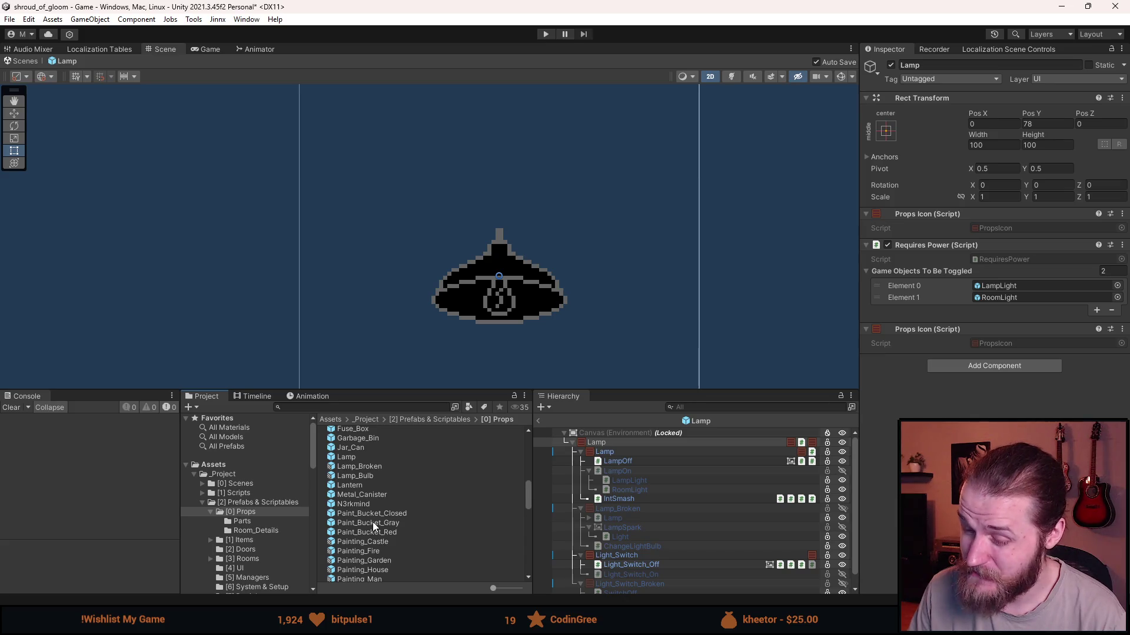
pyautogui.scroll(3, 373, 521)
pyautogui.scroll(-10, 372, 521)
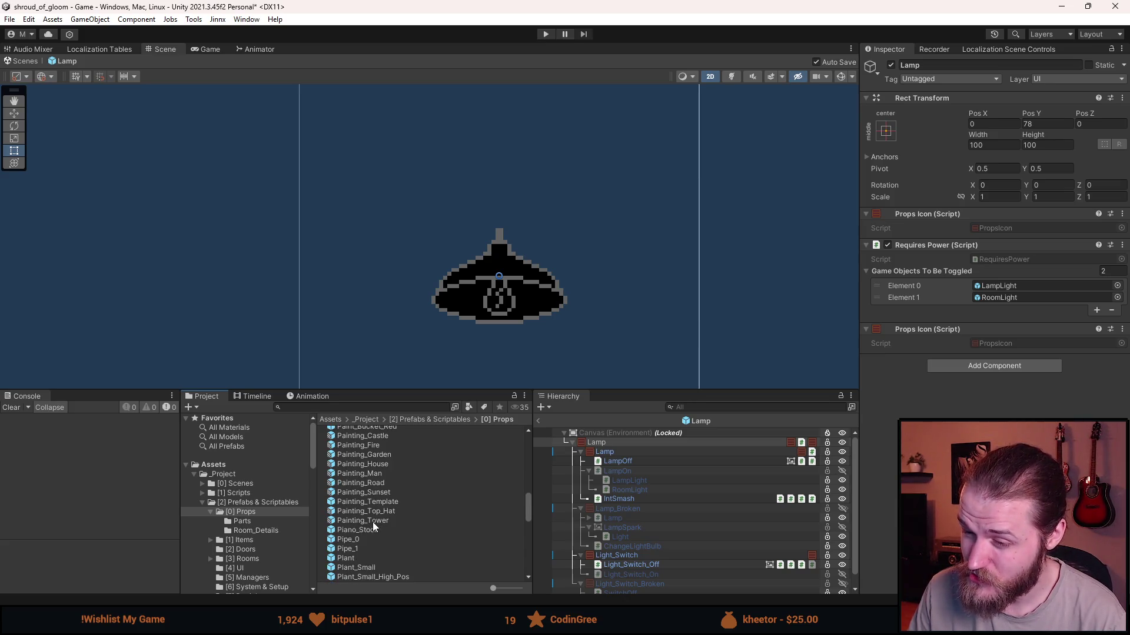
pyautogui.scroll(-5, 373, 521)
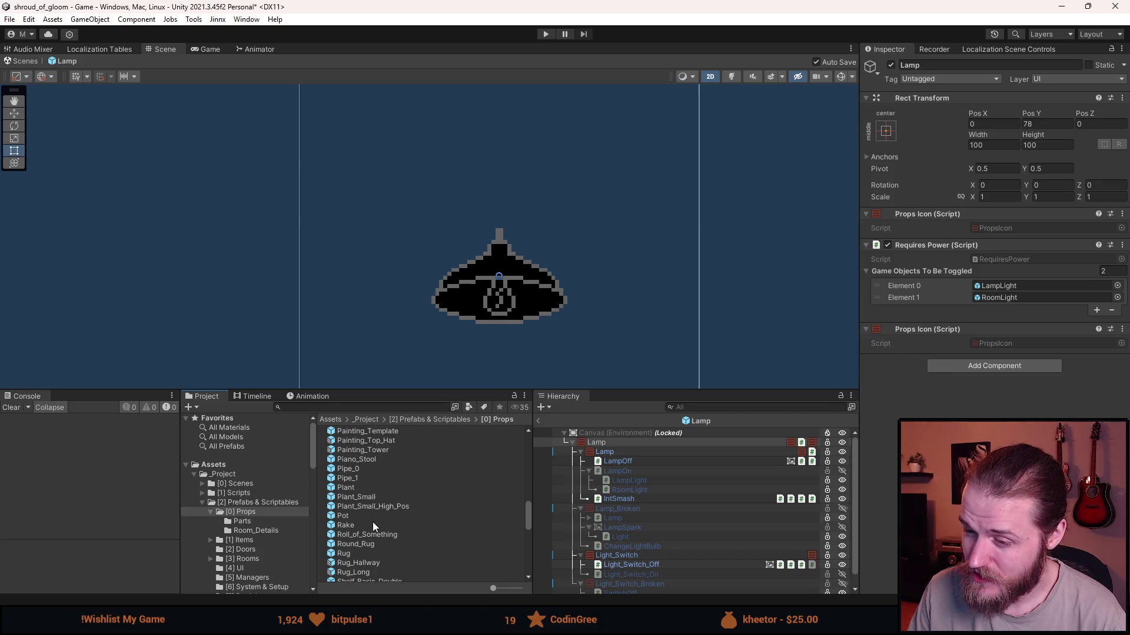
pyautogui.scroll(10, 379, 519)
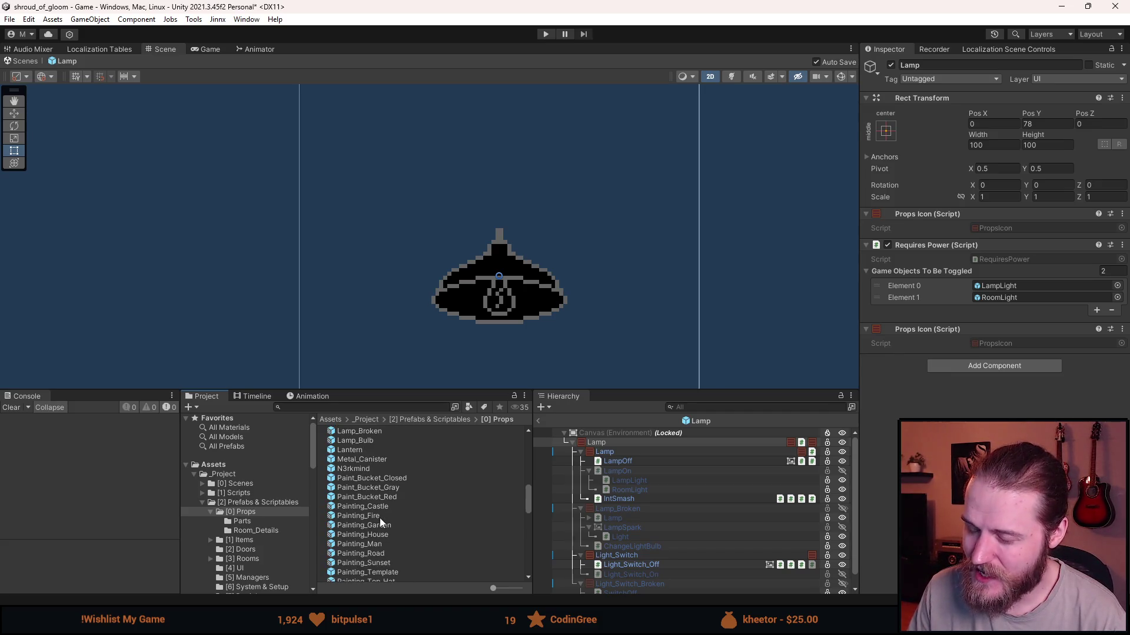
pyautogui.scroll(3, 379, 518)
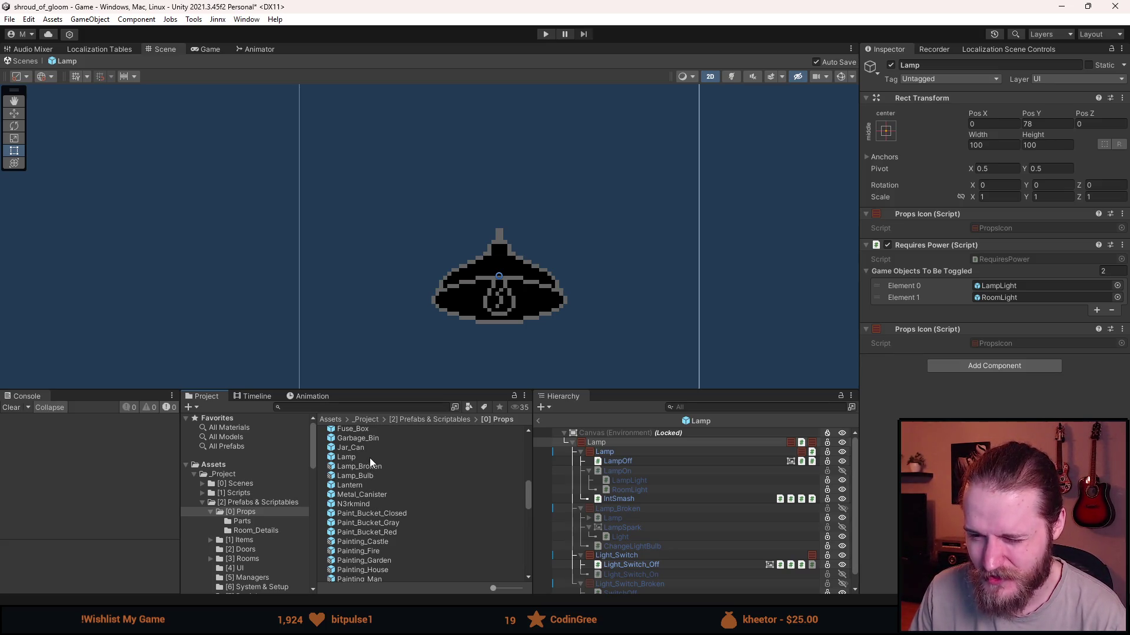
pyautogui.click(370, 458)
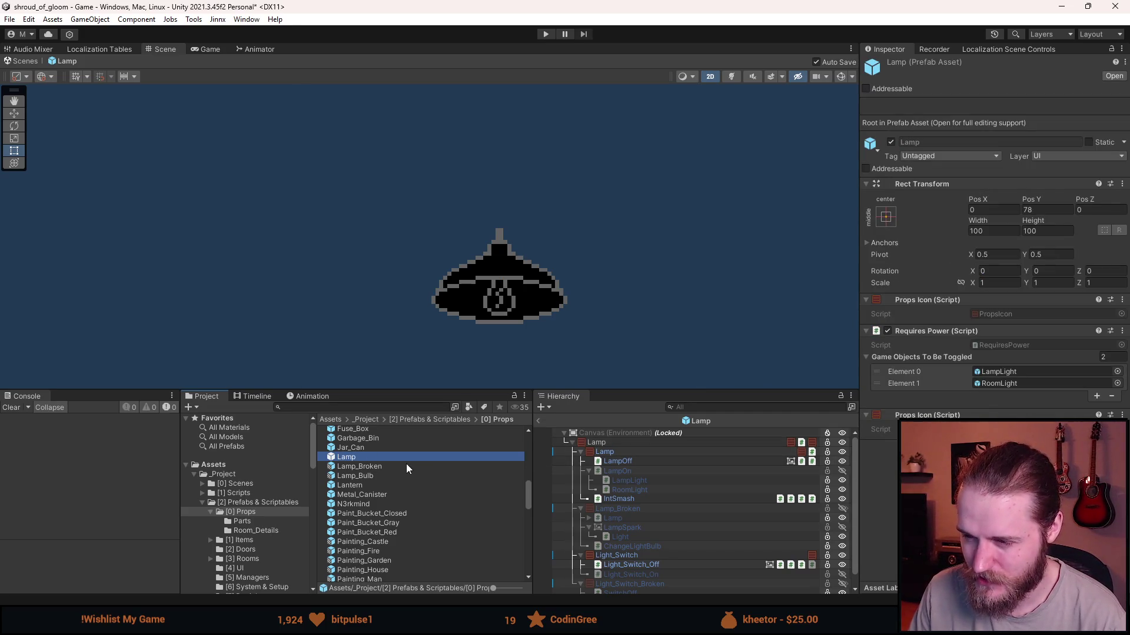
pyautogui.hotkey('ctrl', 'z')
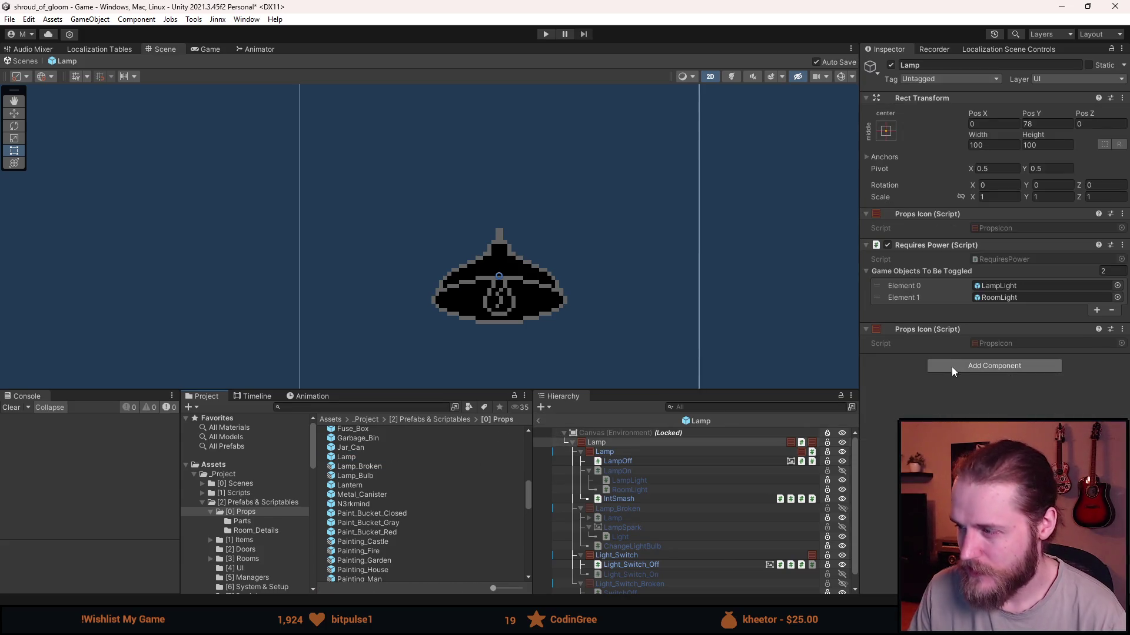
# Search the Add Component list for 'Lamp', then for 'lig' to find Light components.
pyautogui.click(948, 367)
pyautogui.write('Lamp')
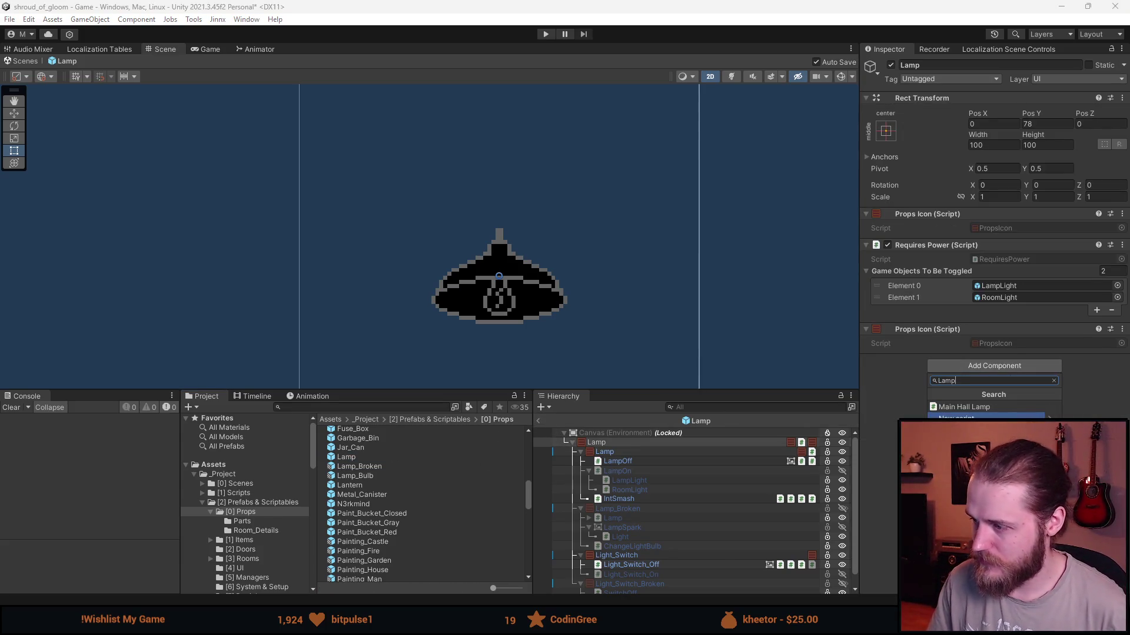
pyautogui.press('BackSpace')
pyautogui.press('BackSpace')
pyautogui.press('BackSpace')
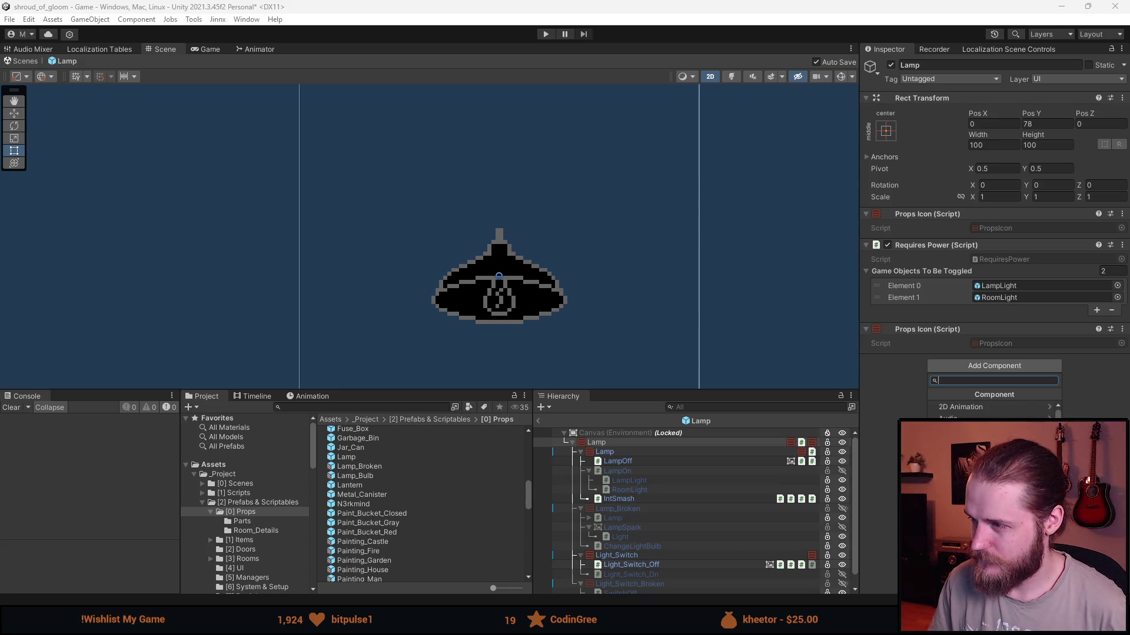
pyautogui.write('lig')
pyautogui.hotkey('ctrl', 'a')
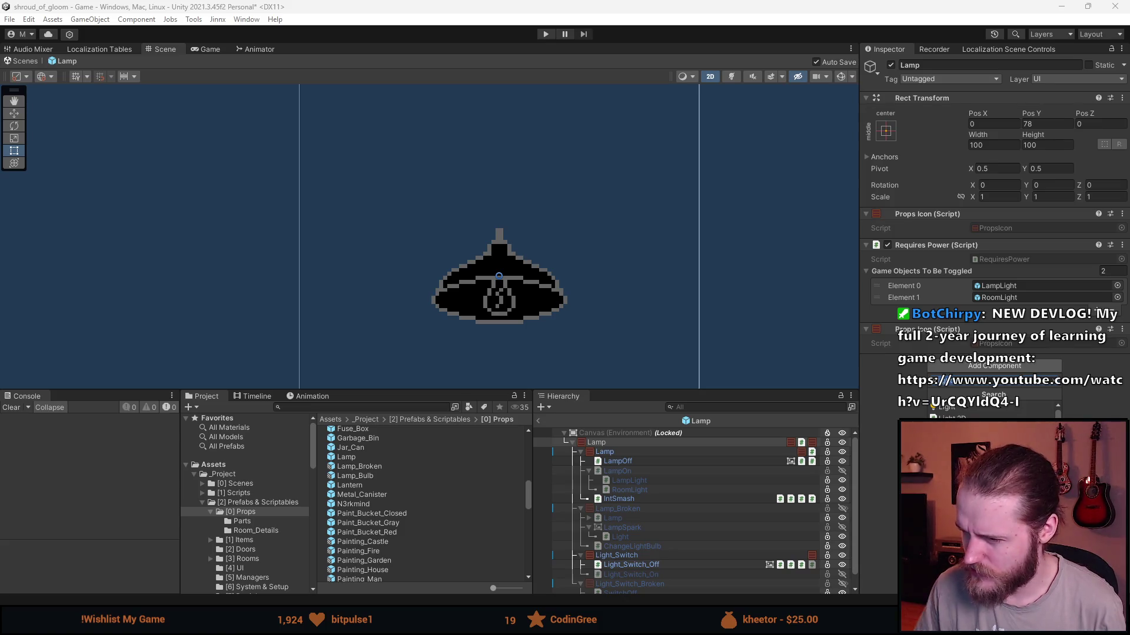
# Review the Light_Switch_Off and Light_Switch_On components, then select the Lamp object to see its components.
pyautogui.click(638, 553)
pyautogui.click(637, 564)
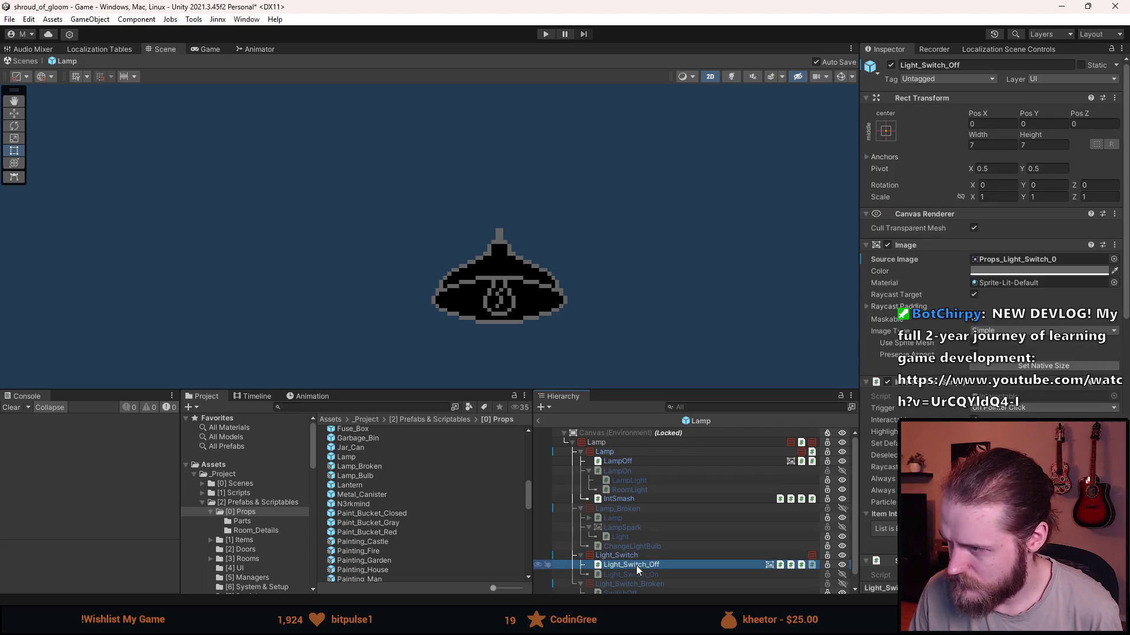
pyautogui.scroll(-10, 994, 294)
pyautogui.scroll(-2, 909, 322)
pyautogui.scroll(-2, 908, 323)
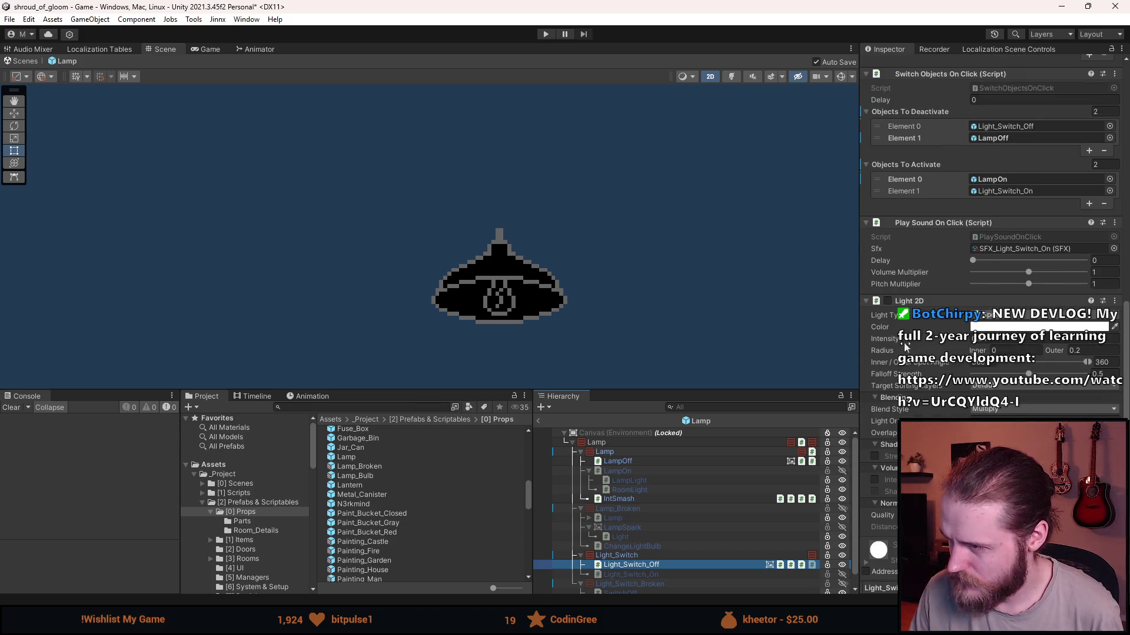
pyautogui.click(640, 574)
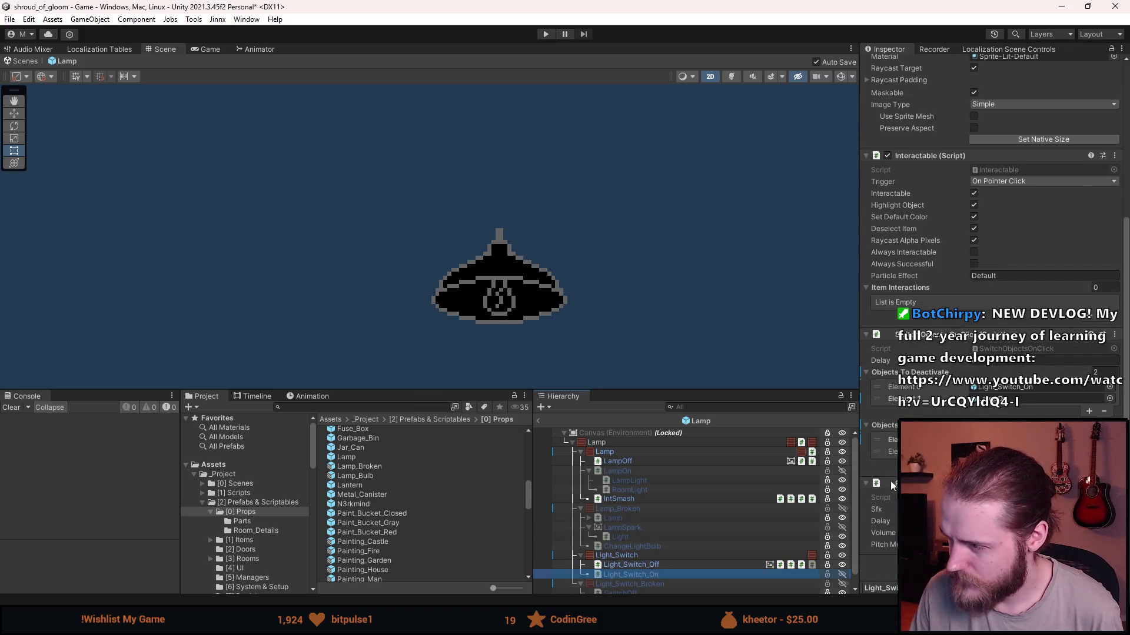
pyautogui.scroll(-1, 701, 542)
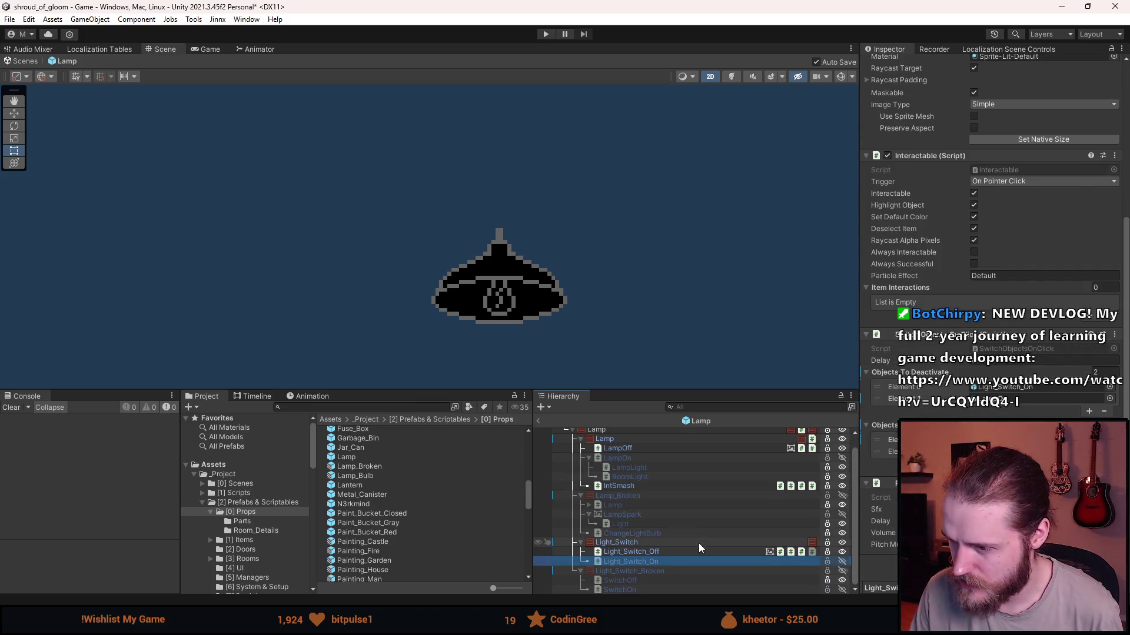
pyautogui.click(647, 551)
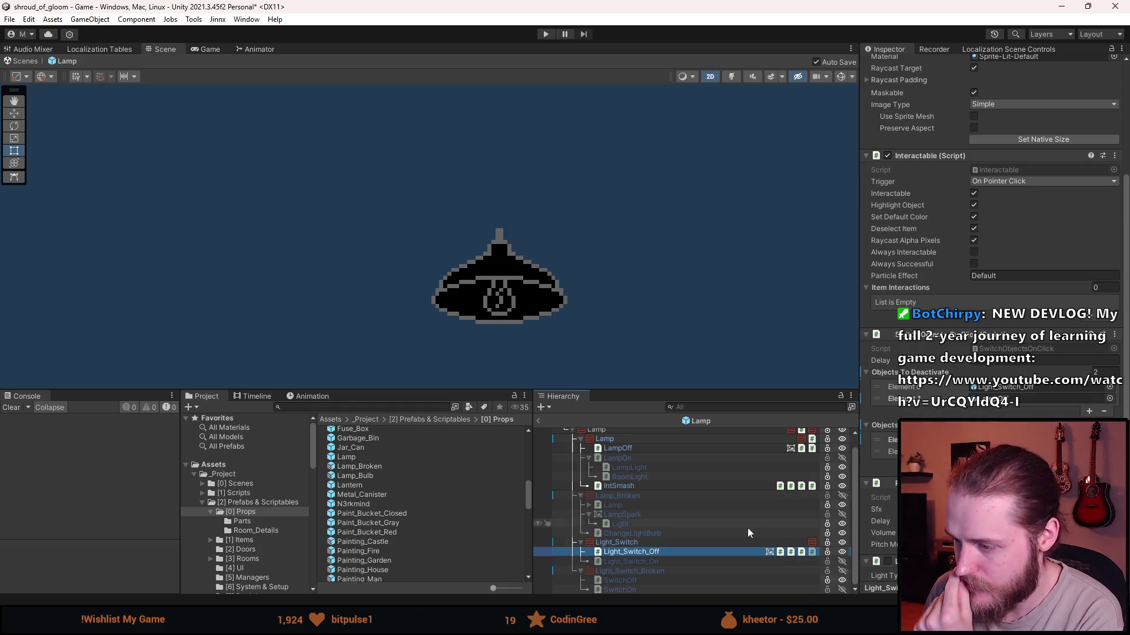
pyautogui.click(655, 558)
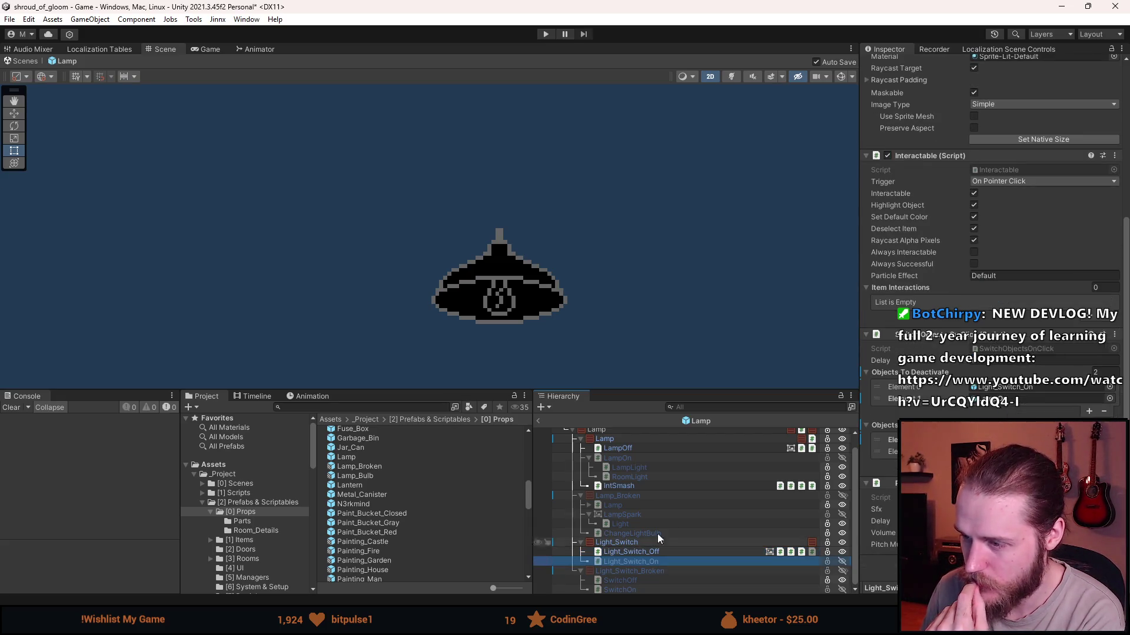
pyautogui.scroll(1, 625, 471)
pyautogui.click(622, 443)
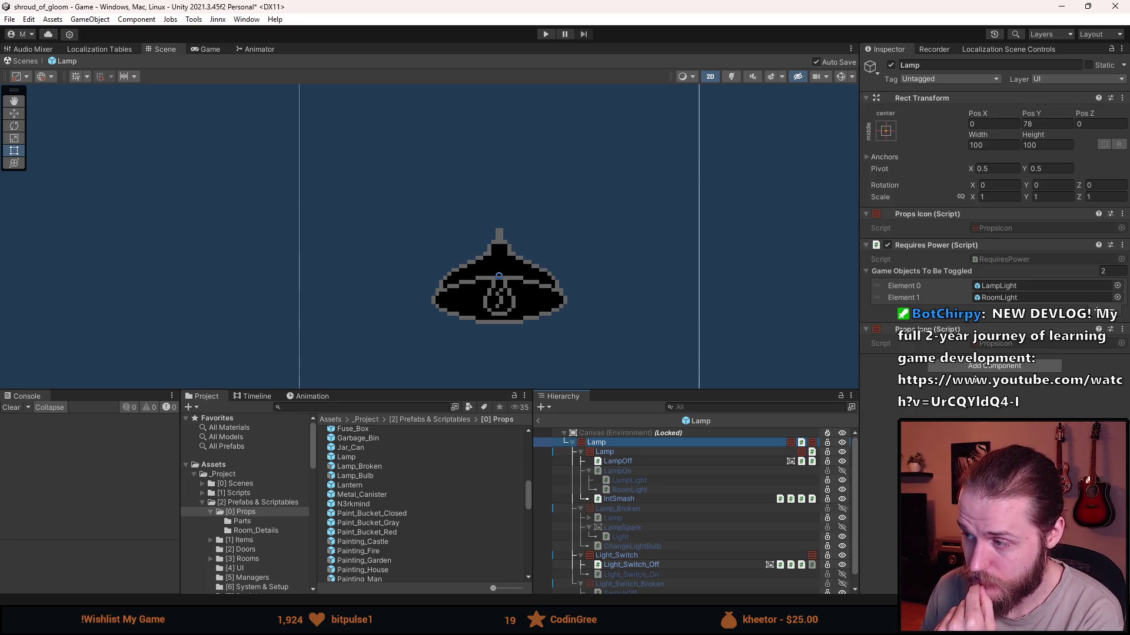
# Create a new script named Lamp on the Lamp prefab and ping it in the project assets.
pyautogui.click(977, 366)
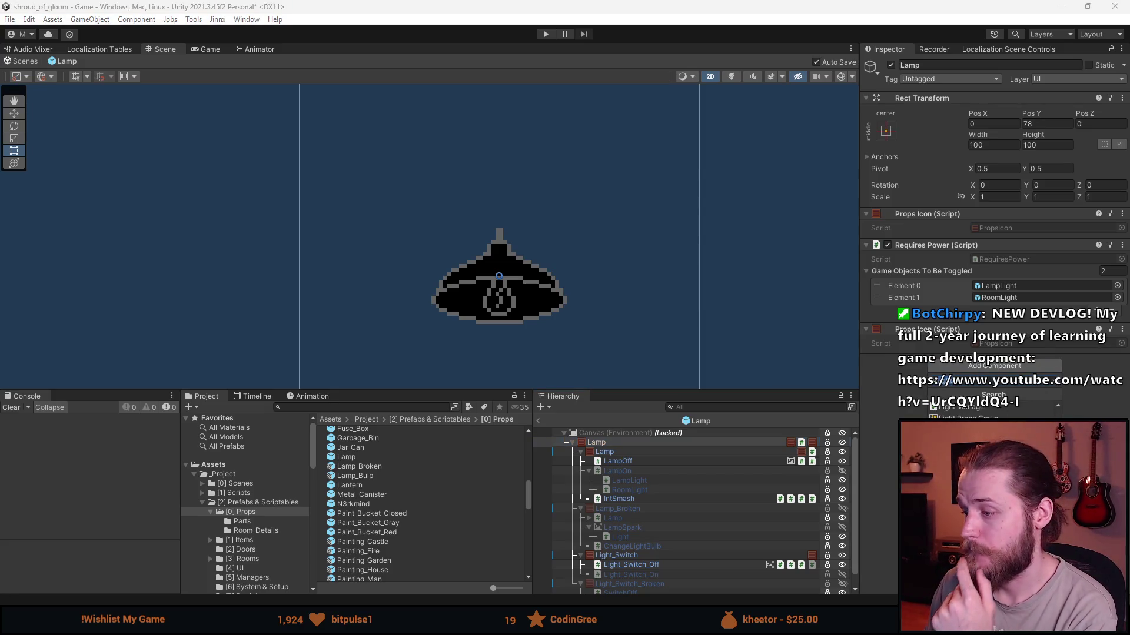
pyautogui.write('s')
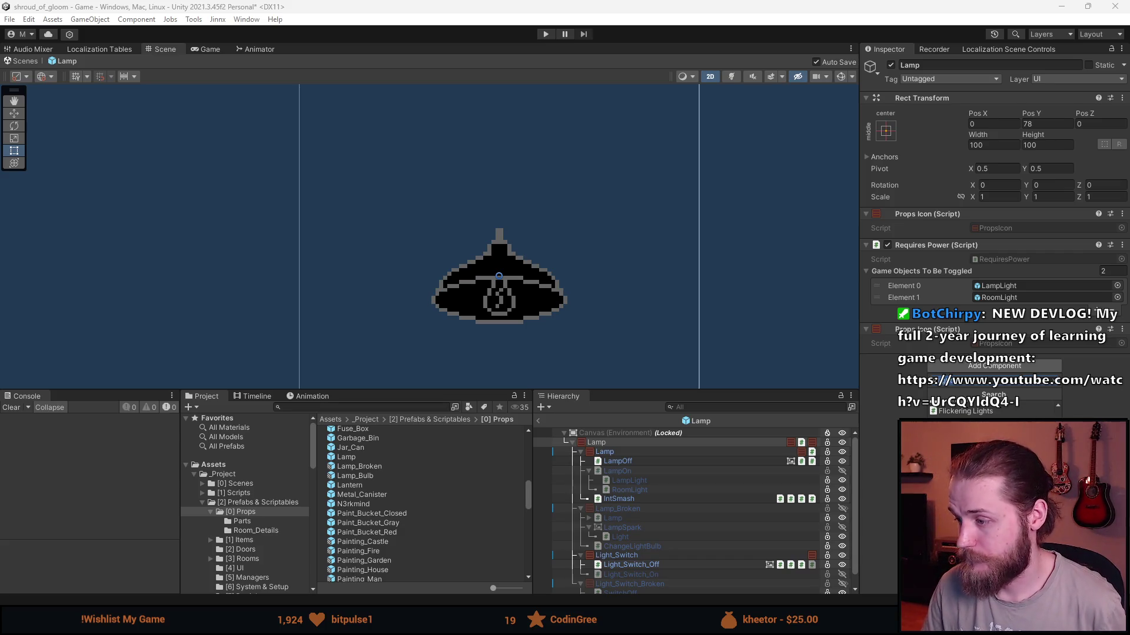
pyautogui.press('BackSpace')
pyautogui.write('lamp')
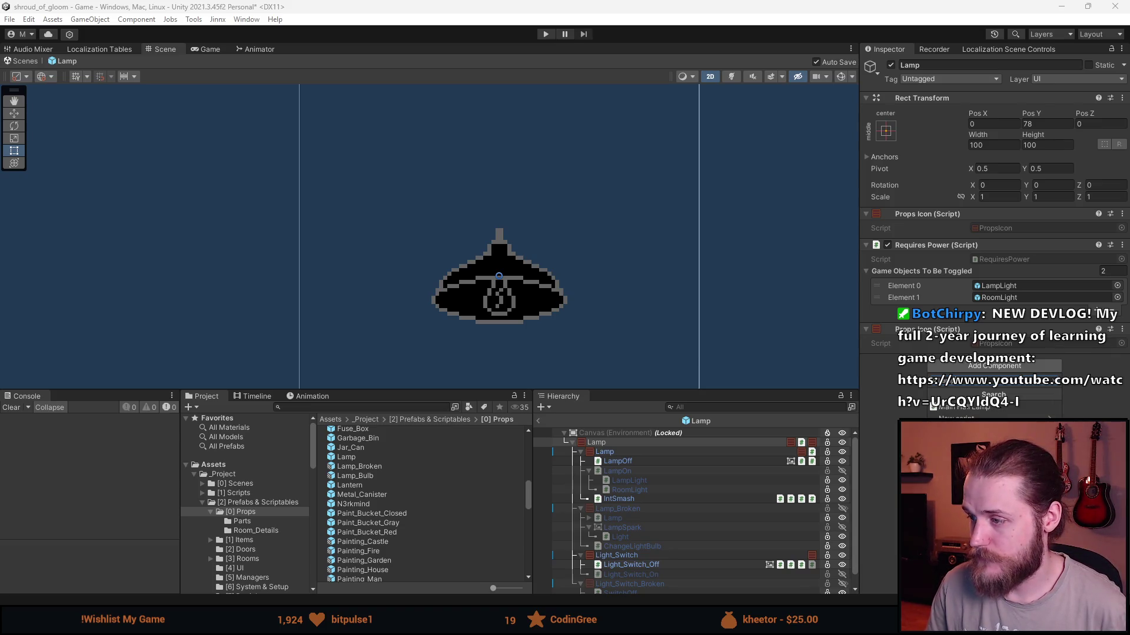
pyautogui.press('Down')
pyautogui.press('Return')
pyautogui.press('Return')
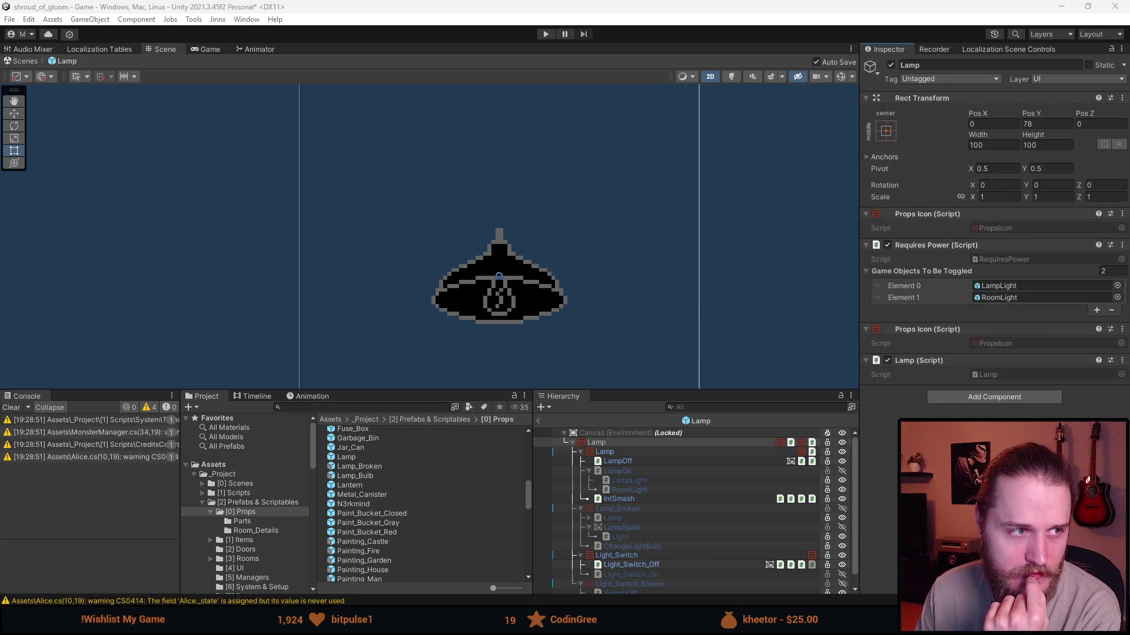
pyautogui.click(993, 377)
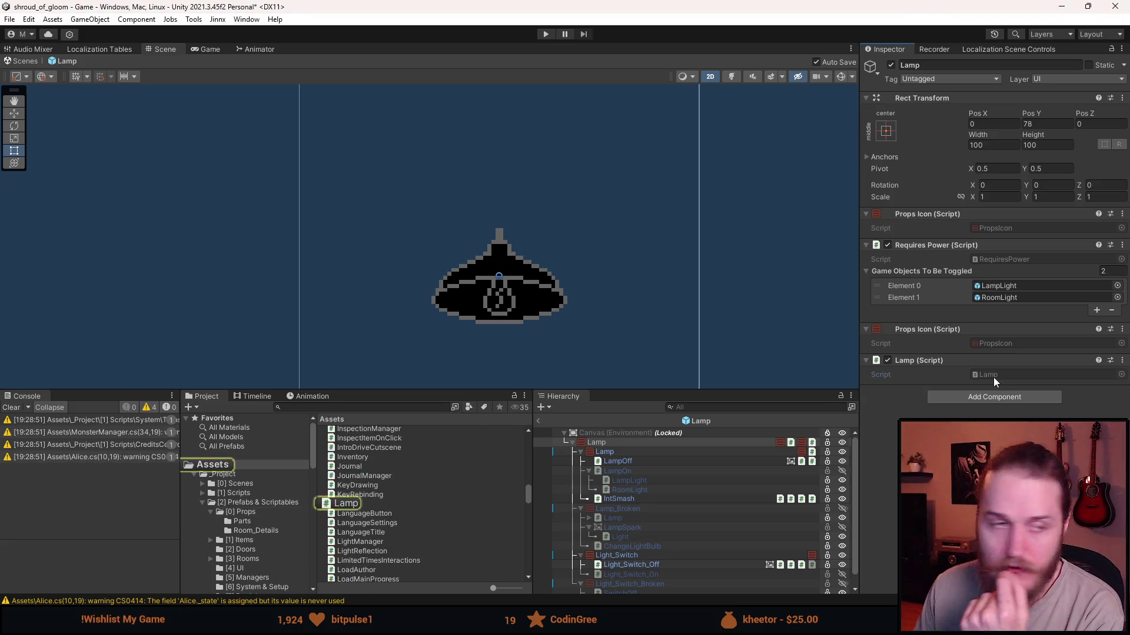
pyautogui.moveTo(536, 247)
pyautogui.mouseDown()
pyautogui.moveTo(333, 271)
pyautogui.moveTo(212, 196)
pyautogui.moveTo(181, 197)
pyautogui.mouseUp()
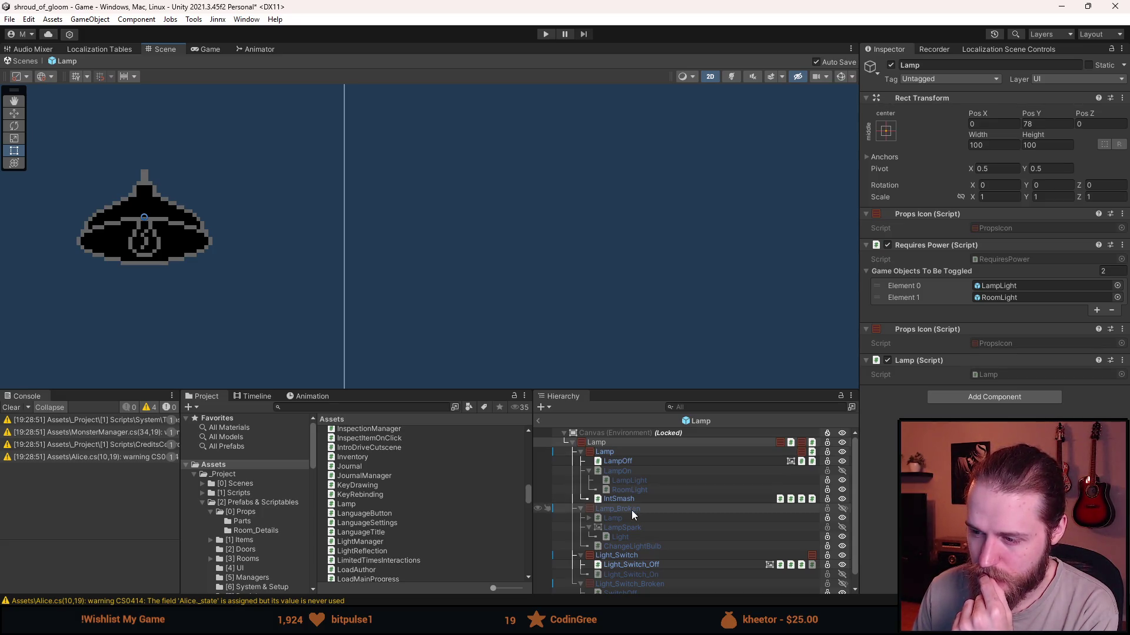
# Inspect Light_Switch_Broken, Lamp_Broken, Lamp and Light_Switch in the Lamp prefab's Hierarchy.
pyautogui.scroll(-1, 631, 511)
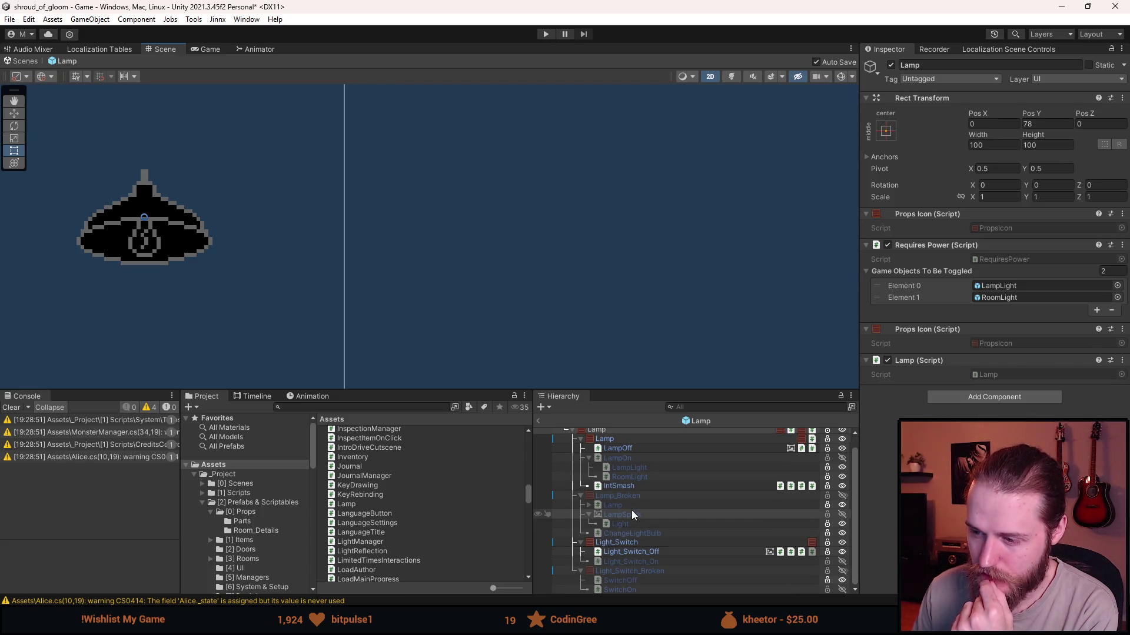
pyautogui.click(634, 570)
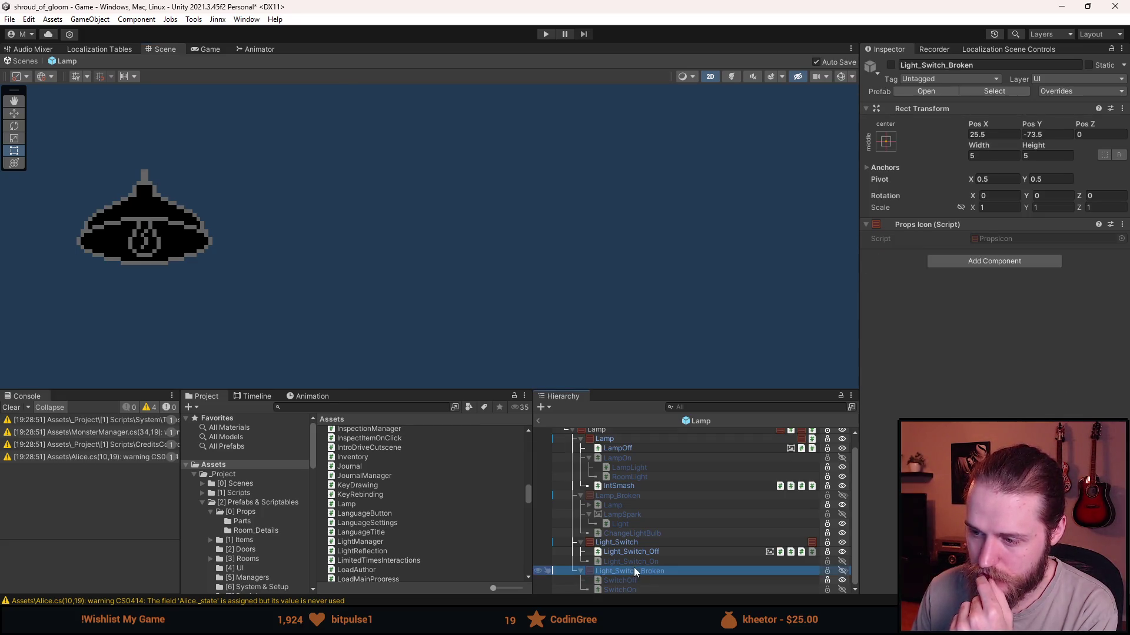
pyautogui.click(623, 497)
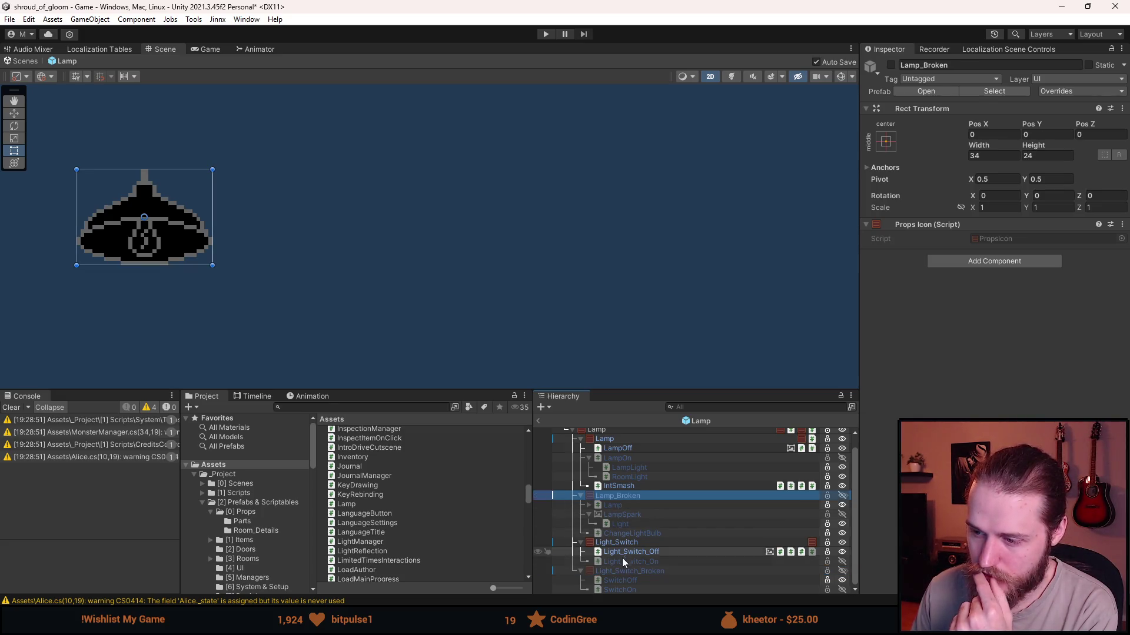
pyautogui.click(614, 438)
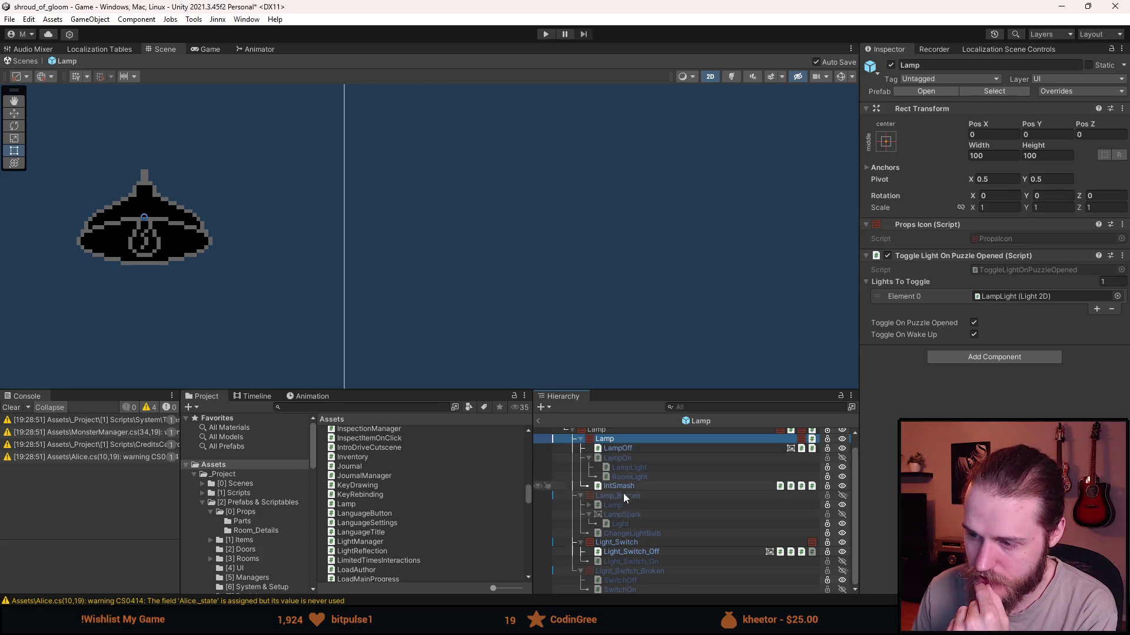
pyautogui.click(619, 543)
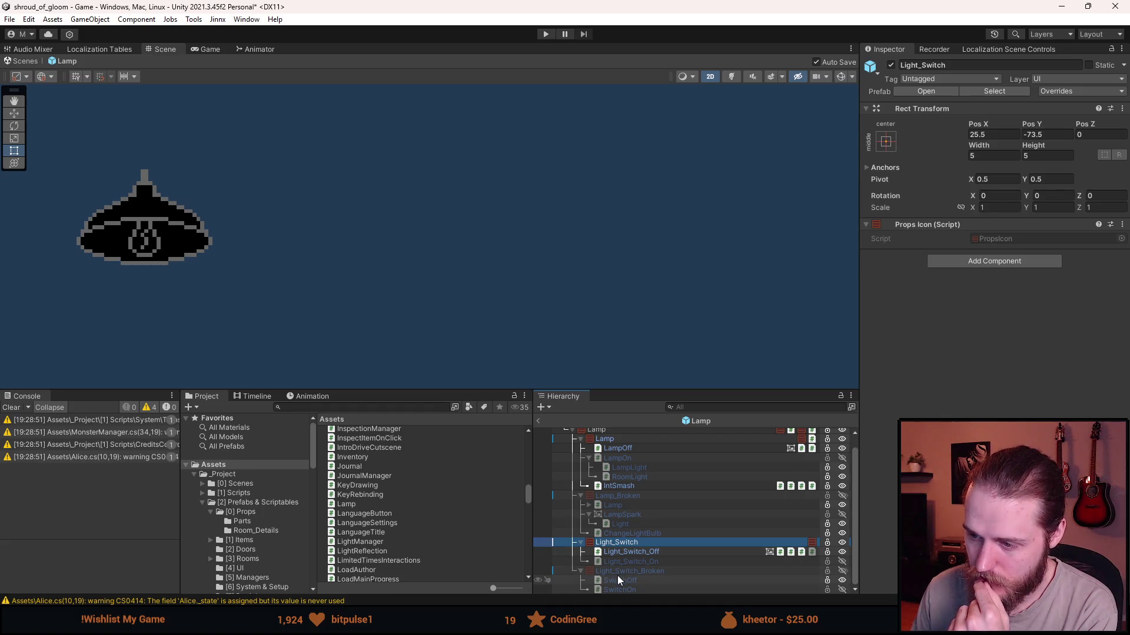
pyautogui.click(620, 571)
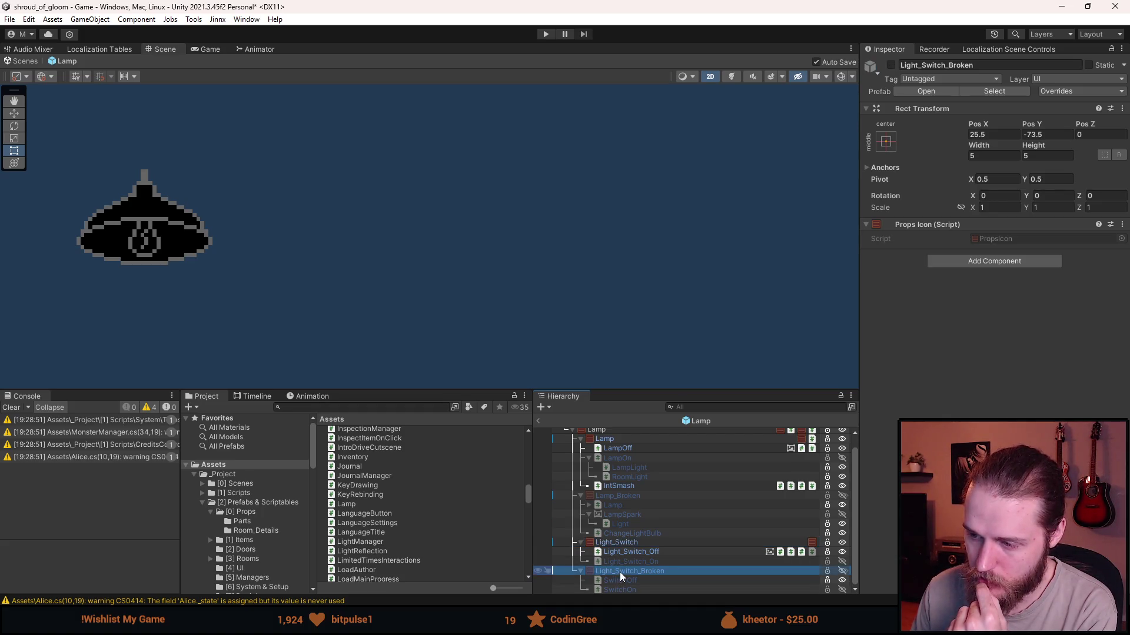
pyautogui.click(616, 497)
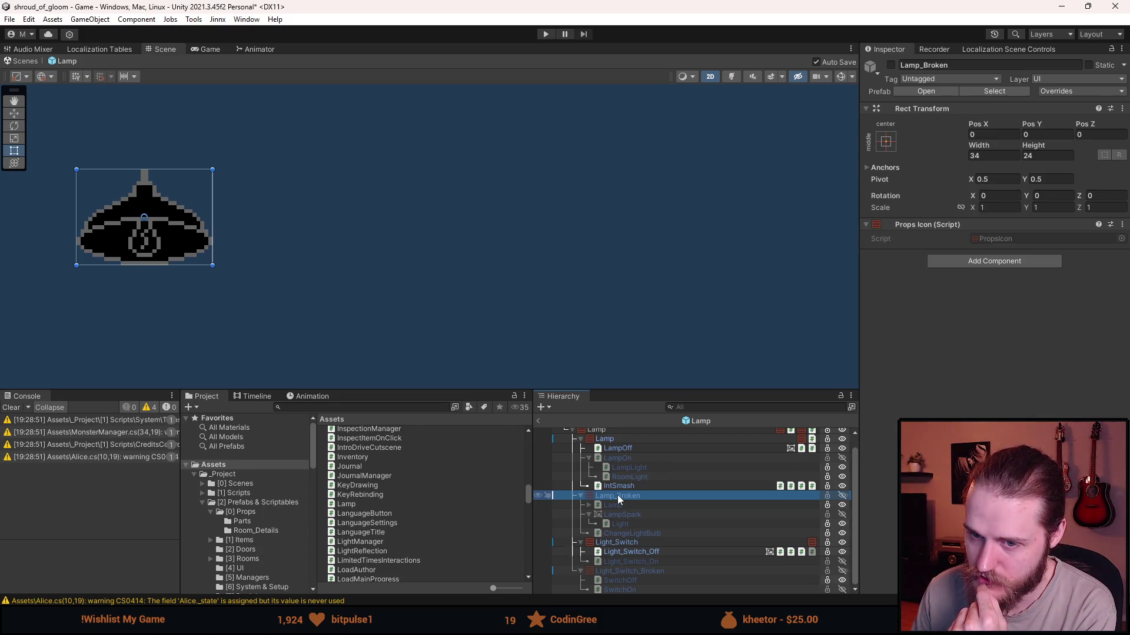
# Compare LampOff with LampOn, then select Lamp.cs's empty Start and Update methods in Visual Studio.
pyautogui.click(630, 448)
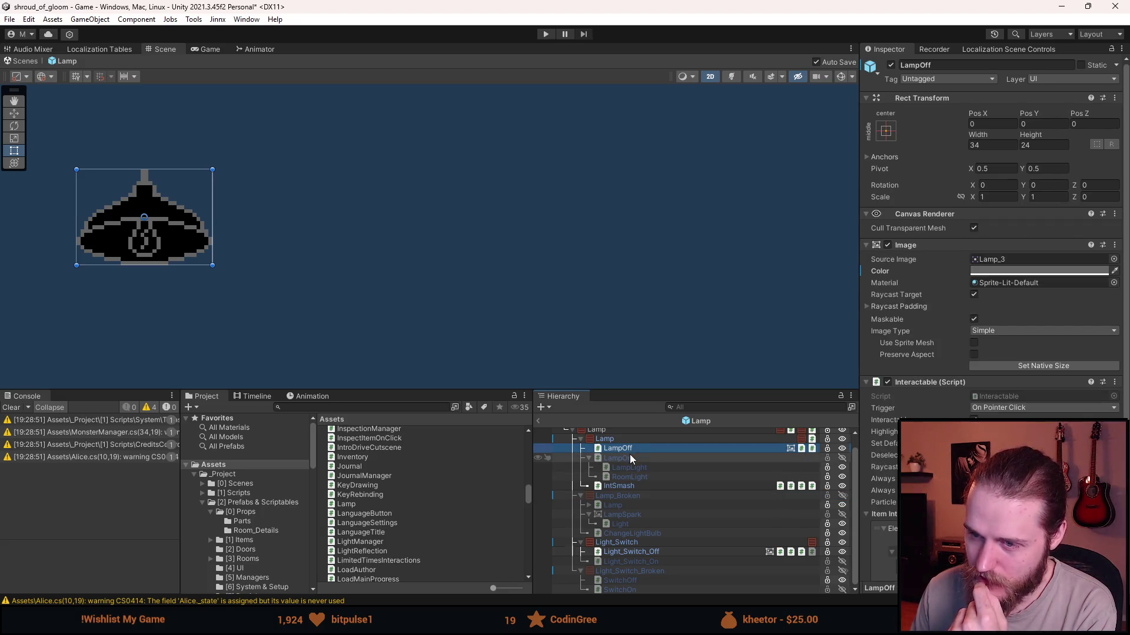
pyautogui.click(629, 456)
pyautogui.click(634, 447)
pyautogui.click(628, 457)
pyautogui.click(633, 450)
pyautogui.click(630, 460)
pyautogui.click(634, 450)
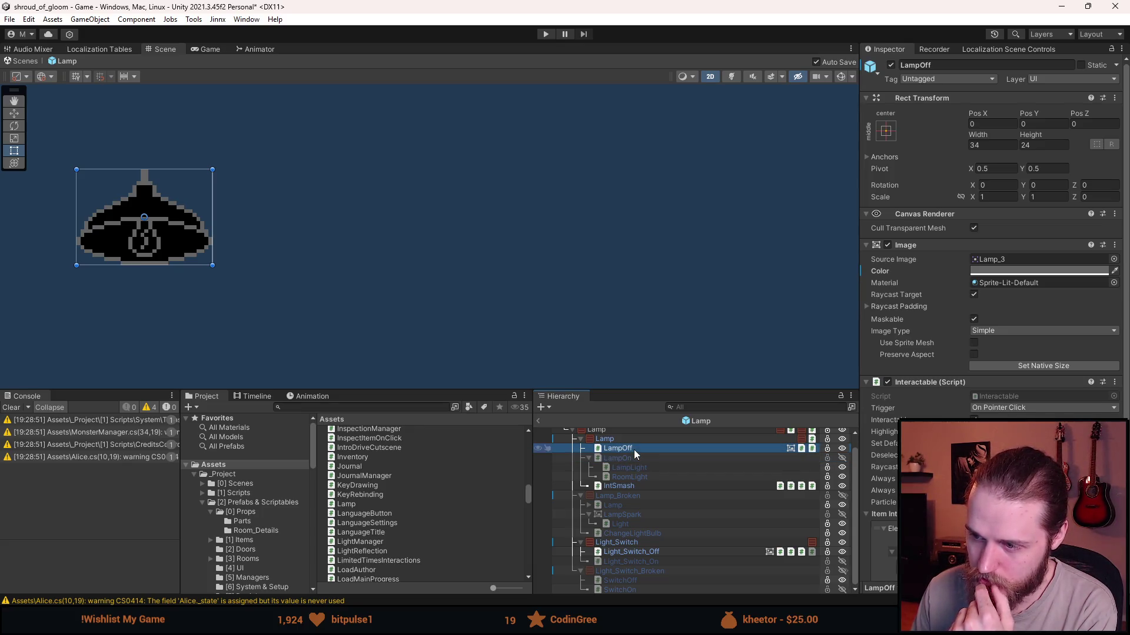
pyautogui.click(632, 461)
pyautogui.click(634, 449)
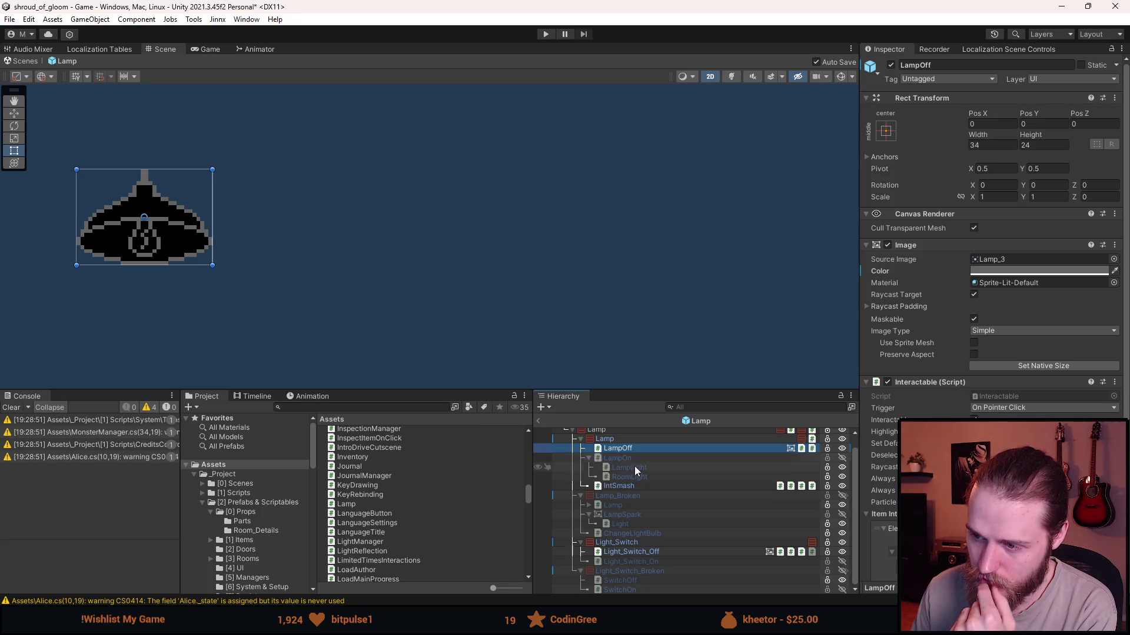
pyautogui.click(638, 457)
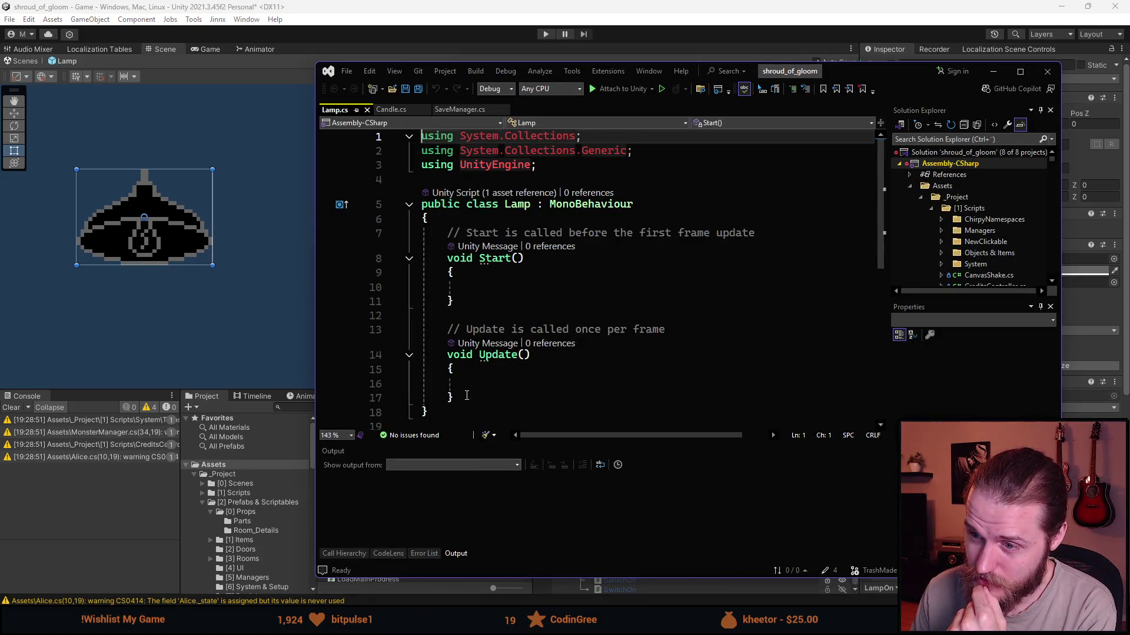
pyautogui.moveTo(455, 397); pyautogui.dragTo(449, 242)
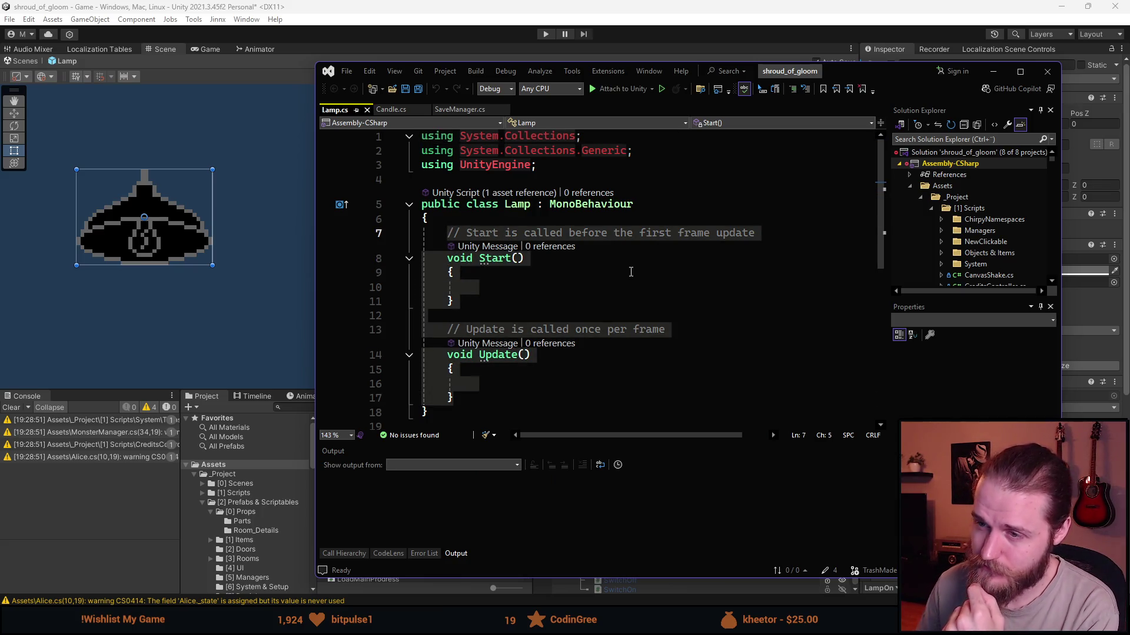
# Replace the Start and Update methods with a serialized private GameObject[] field.
pyautogui.press('Delete')
pyautogui.write('sfpr')
pyautogui.press('Tab')
pyautogui.write('GameO')
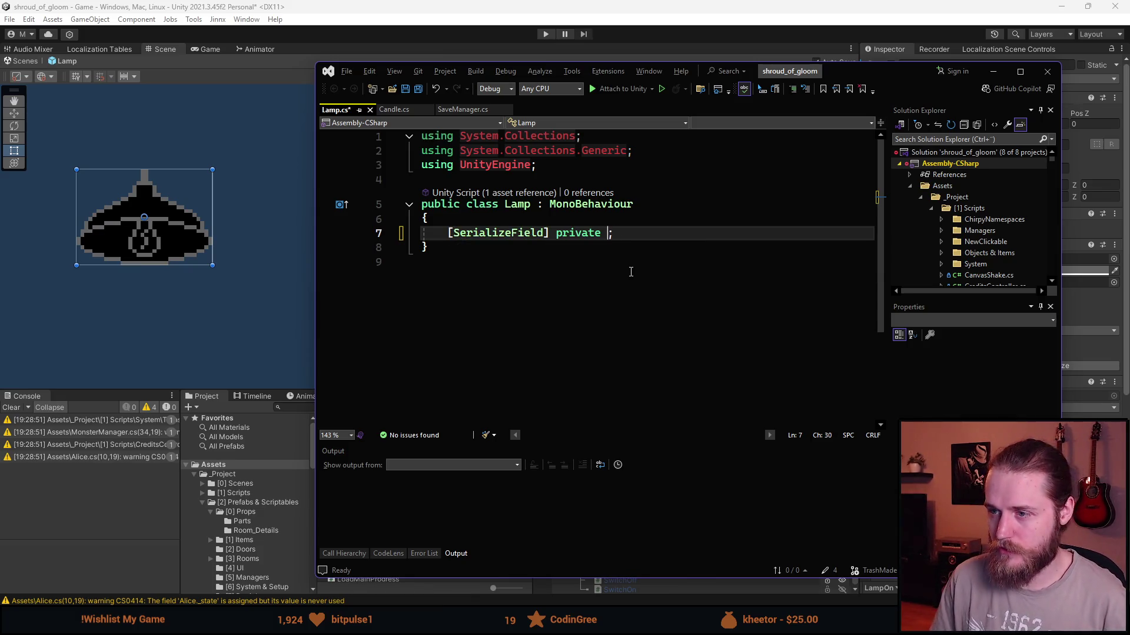
pyautogui.press('Tab')
pyautogui.write('[]')
# Remove the unused usings and name the field _brokenObjects, then switch back to Unity.
pyautogui.hotkey('ctrl', 'r')
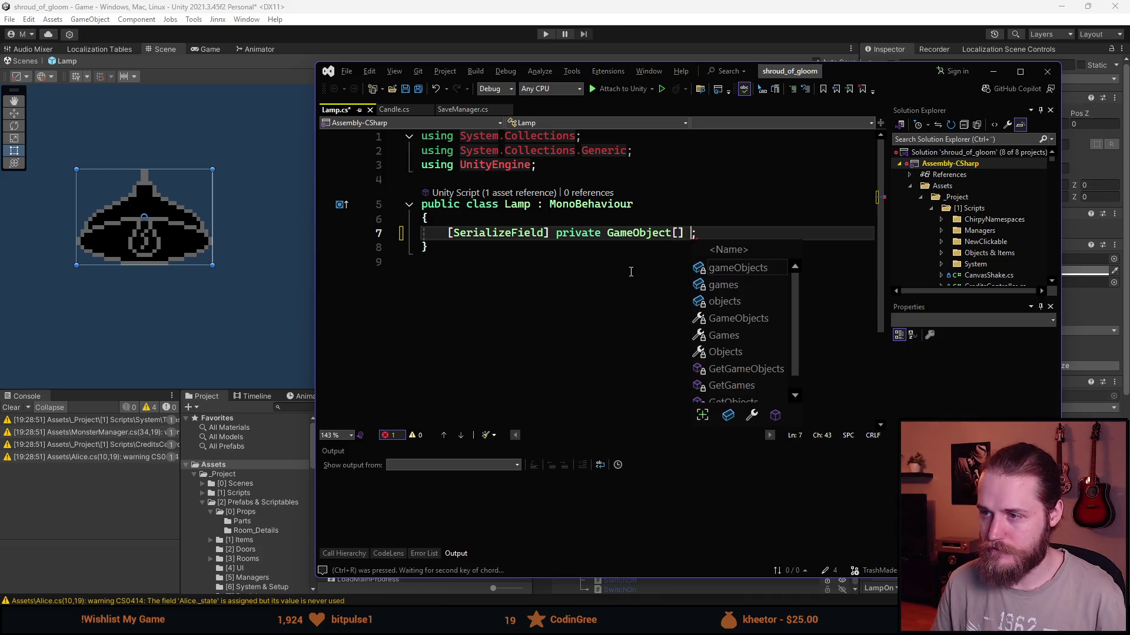
pyautogui.hotkey('ctrl', 'r')
pyautogui.press('Return')
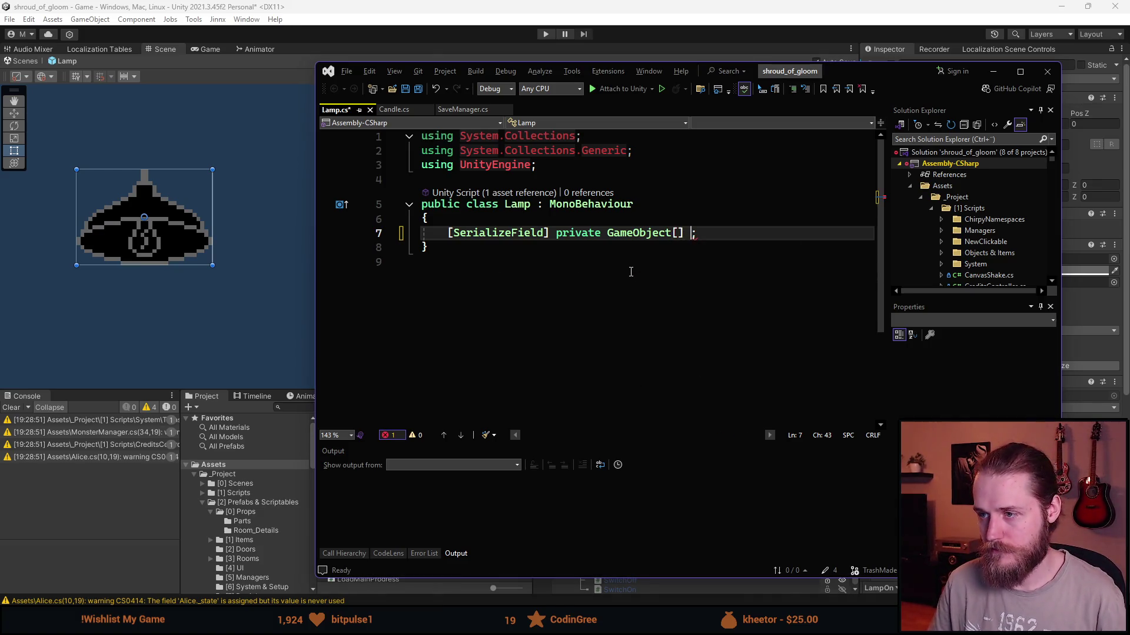
pyautogui.hotkey('ctrl', 'r')
pyautogui.hotkey('ctrl', 'g')
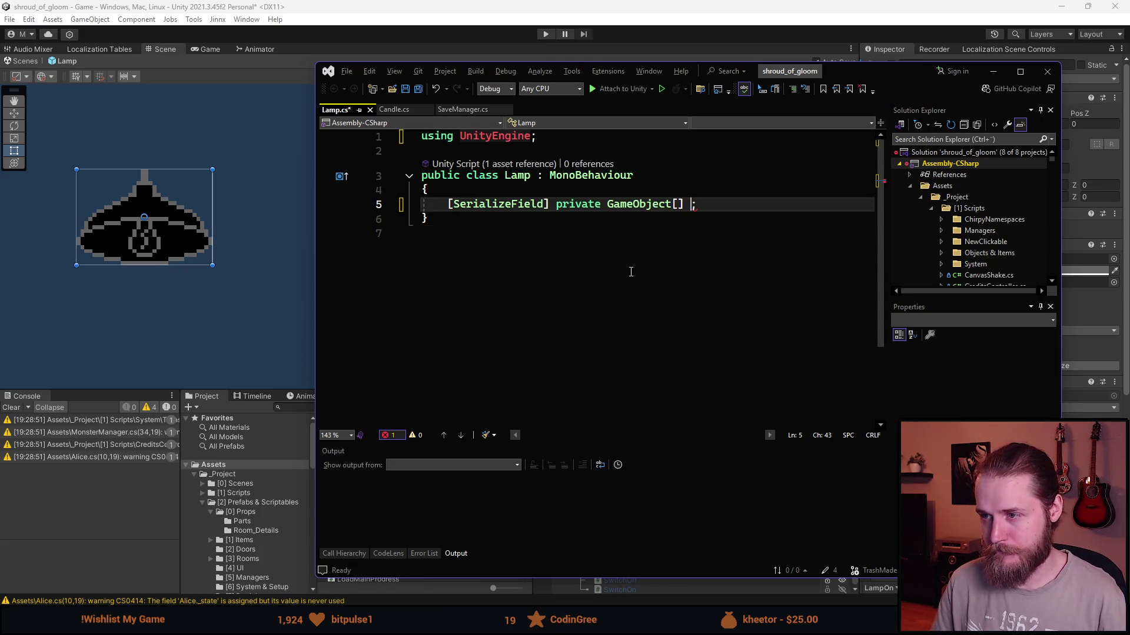
pyautogui.write('_brok')
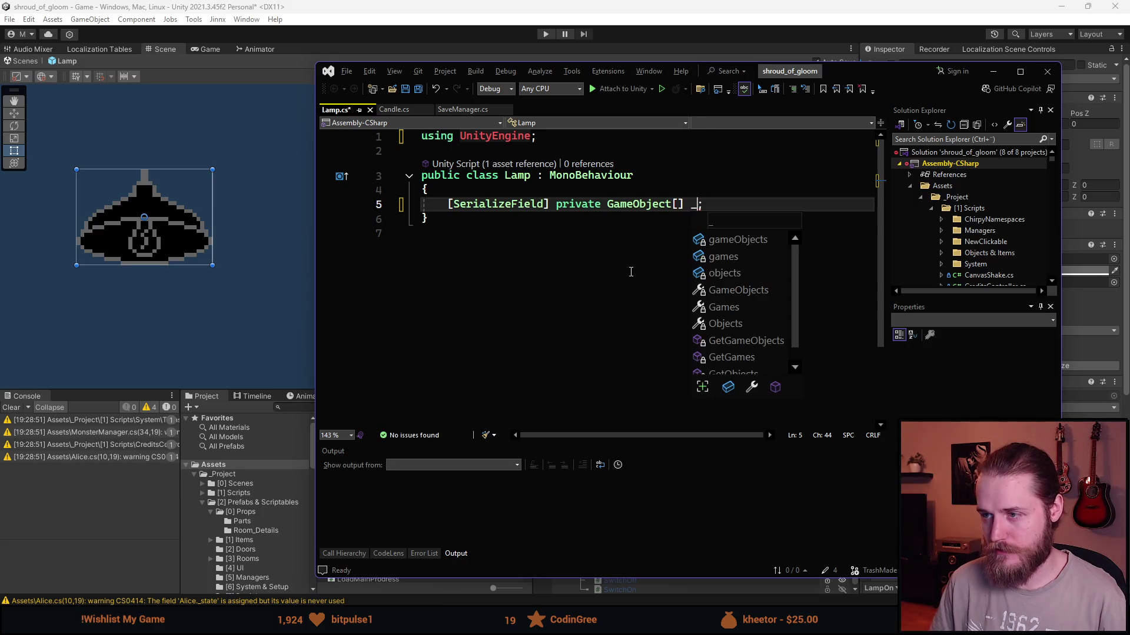
pyautogui.write('enObj')
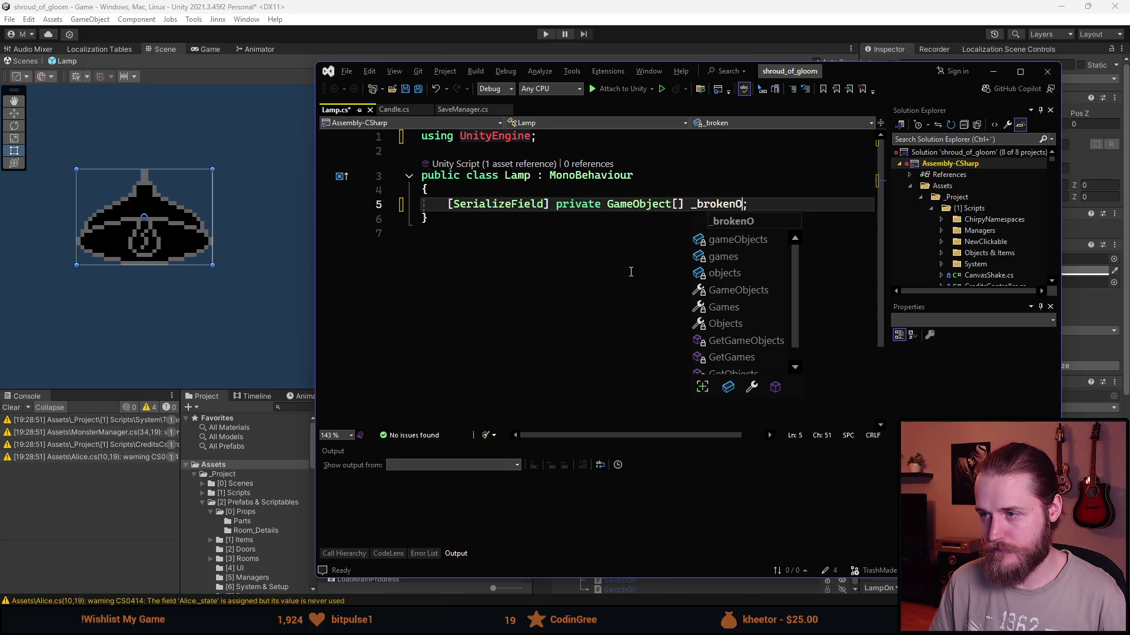
pyautogui.write('ects;')
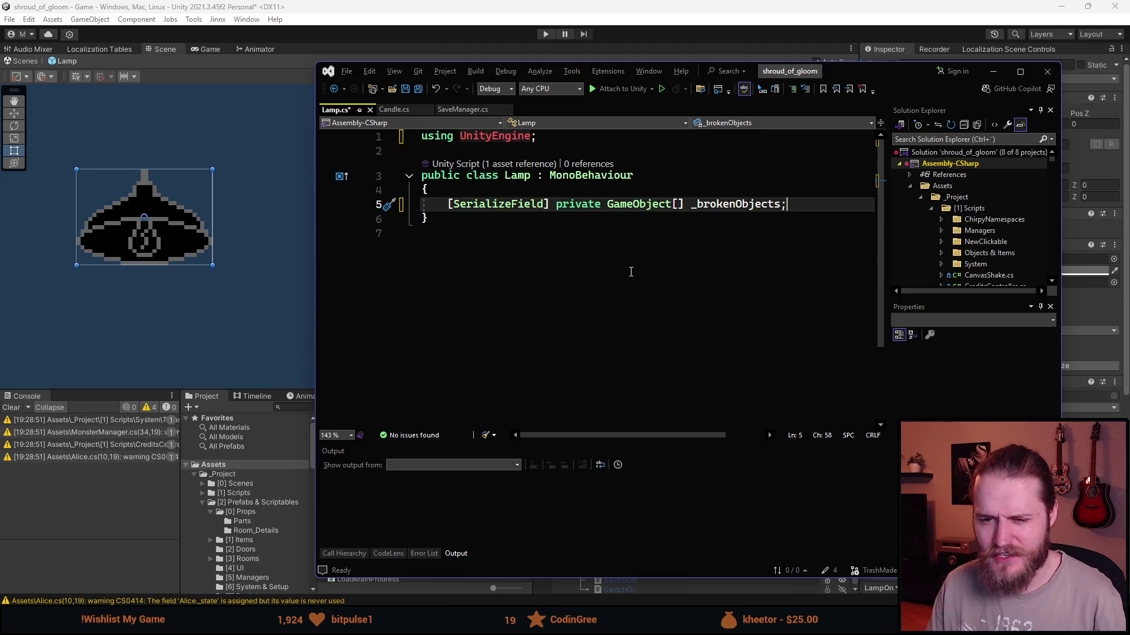
pyautogui.hotkey('alt', 'Tab')
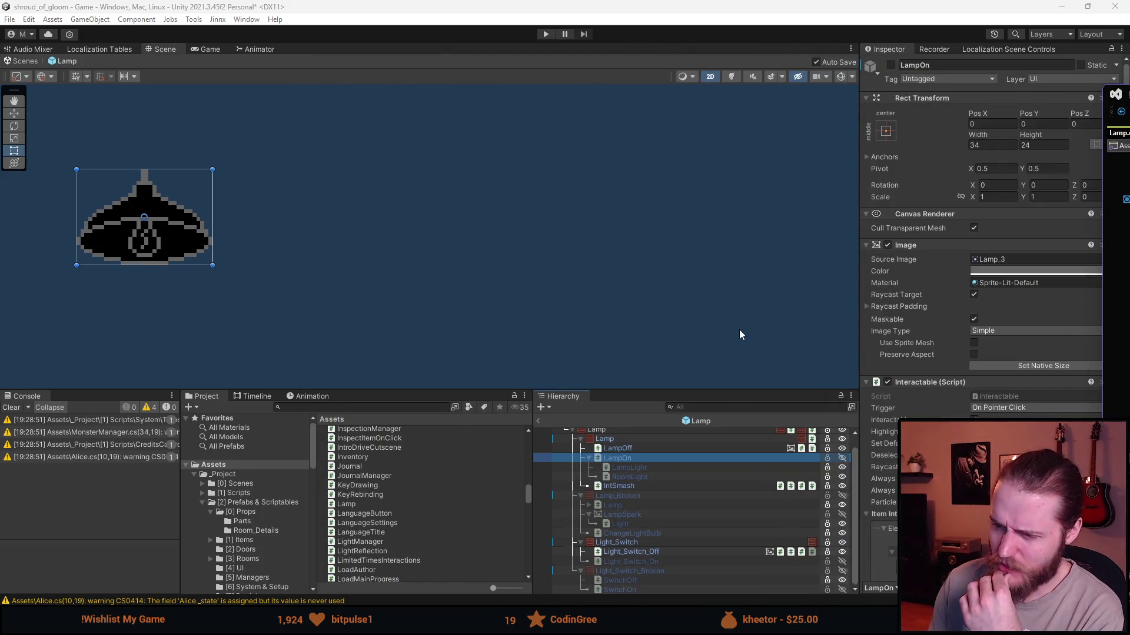
# Enlarge the lower panels and collapse Lamp_Broken, Lamp, Light_Switch and Light_Switch_Broken in the Hierarchy.
pyautogui.moveTo(648, 390); pyautogui.dragTo(648, 318)
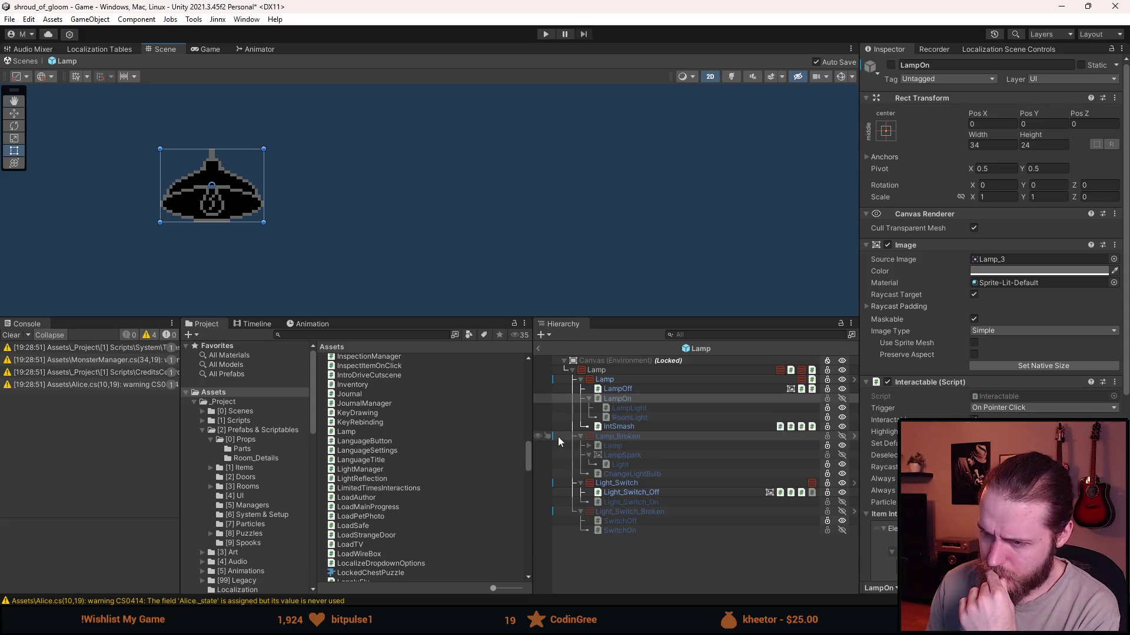
pyautogui.click(579, 436)
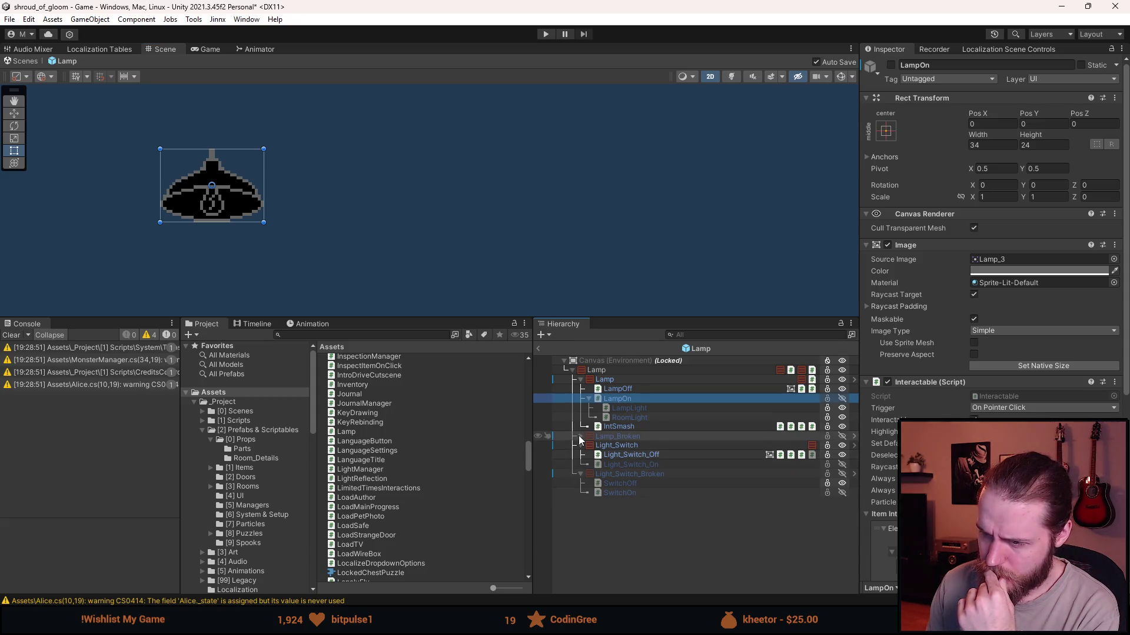
pyautogui.click(580, 380)
pyautogui.click(581, 399)
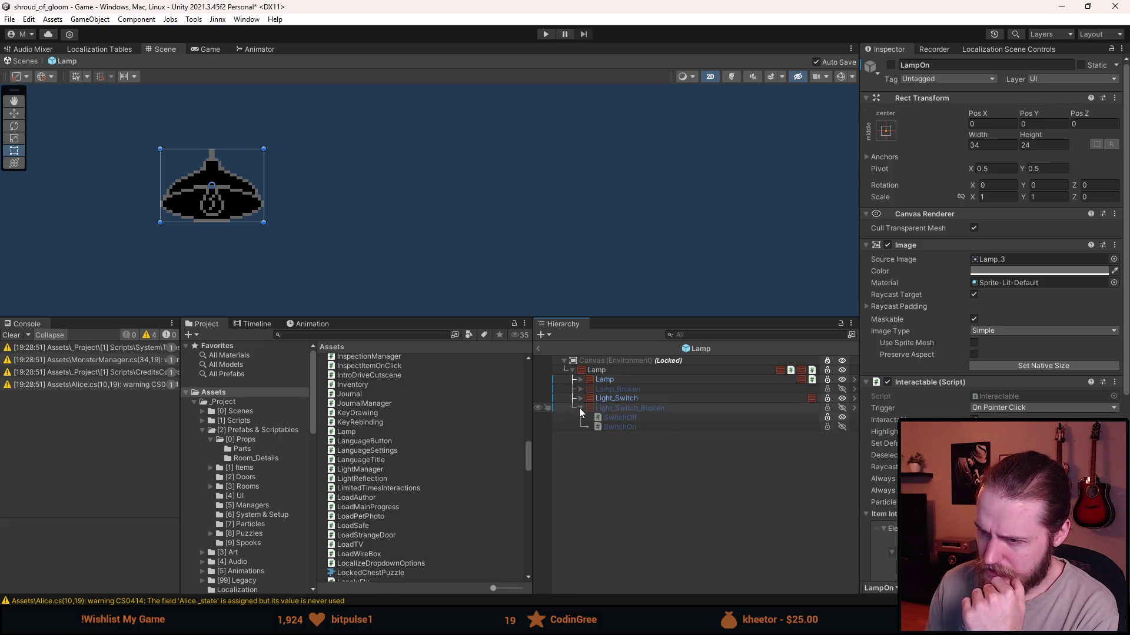
pyautogui.click(580, 408)
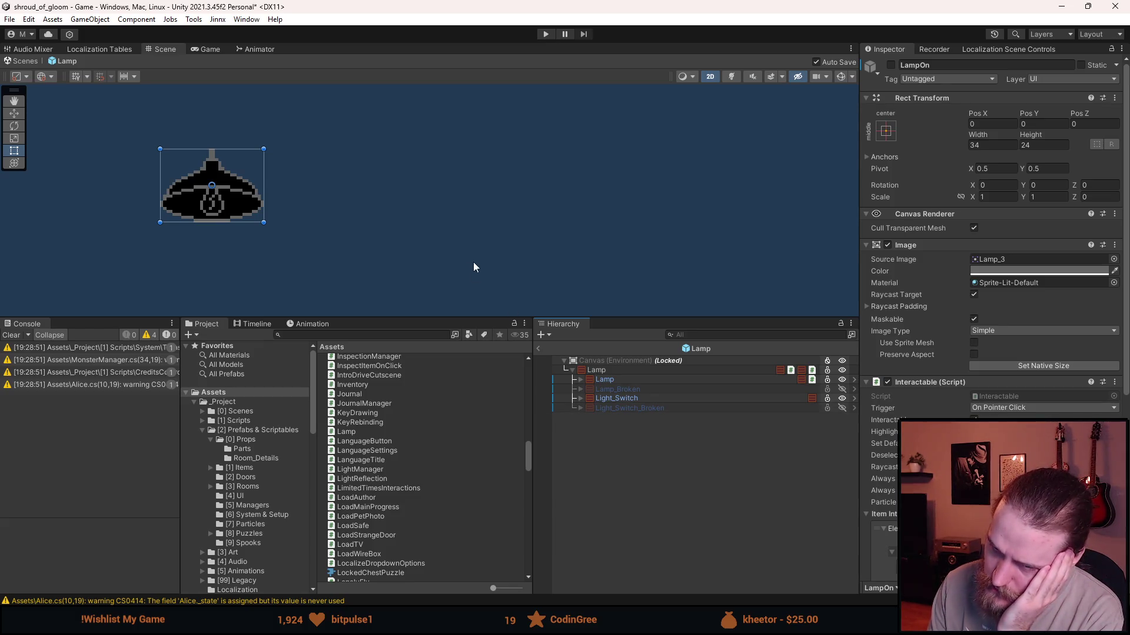
# Zoom the Scene view out to frame the whole prefab and drag Light_Switch under Lamp.
pyautogui.scroll(-2, 475, 268)
pyautogui.moveTo(469, 252)
pyautogui.mouseDown()
pyautogui.moveTo(586, 139)
pyautogui.moveTo(581, 187)
pyautogui.mouseUp()
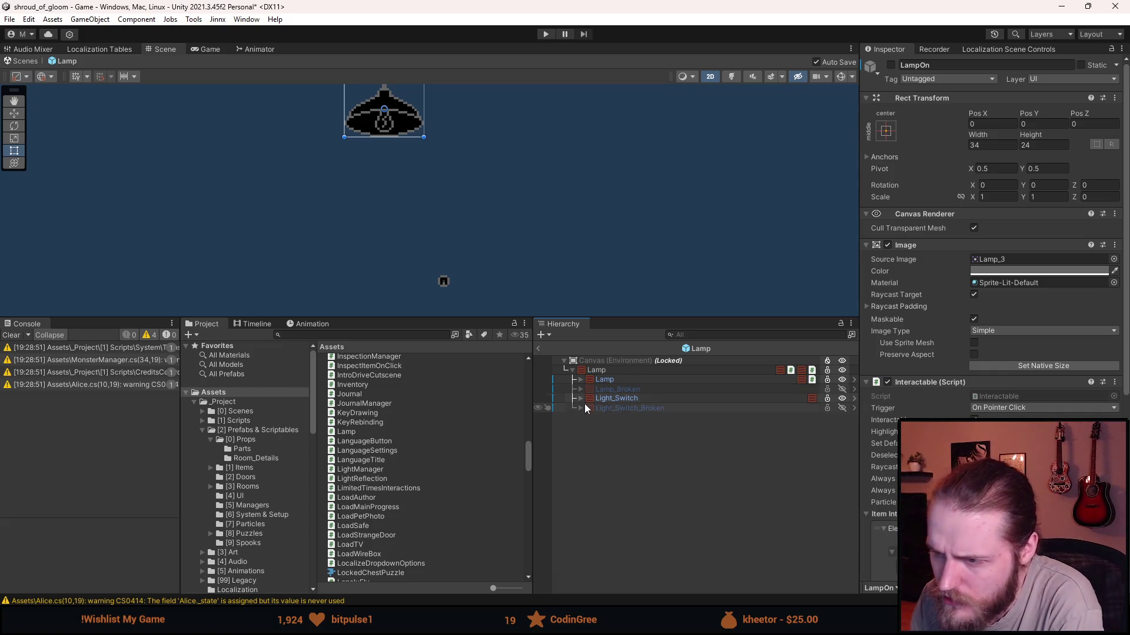
pyautogui.moveTo(610, 404); pyautogui.dragTo(606, 380)
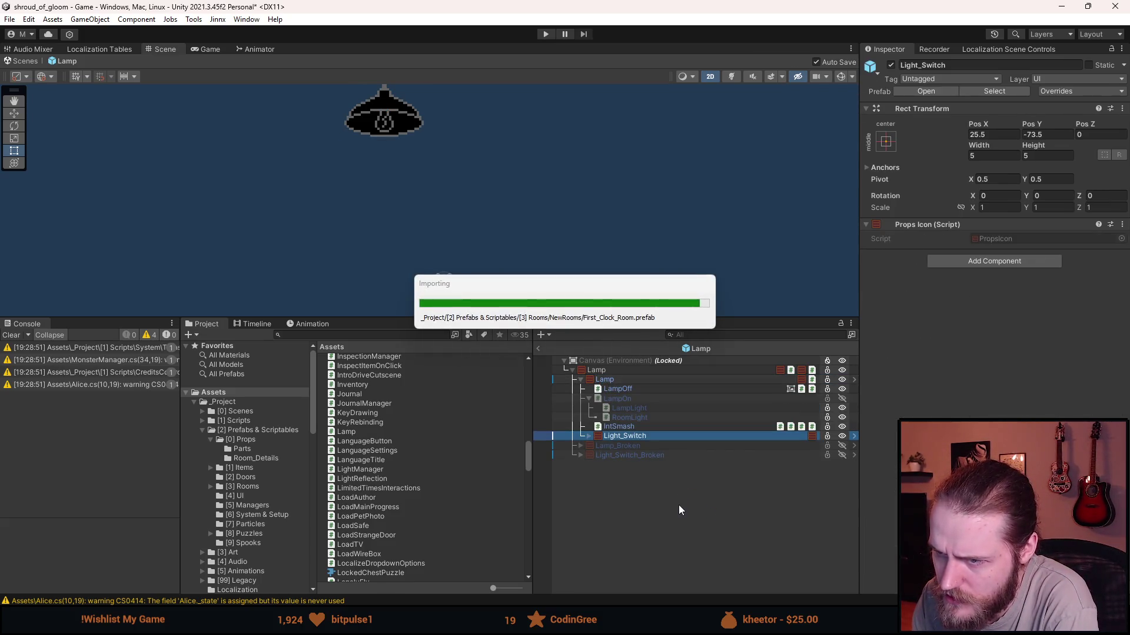
# Nest Light_Switch_Broken under Lamp_Broken and collapse the Lamp_Broken and Lamp children.
pyautogui.click(616, 455)
pyautogui.moveTo(616, 454); pyautogui.dragTo(617, 447)
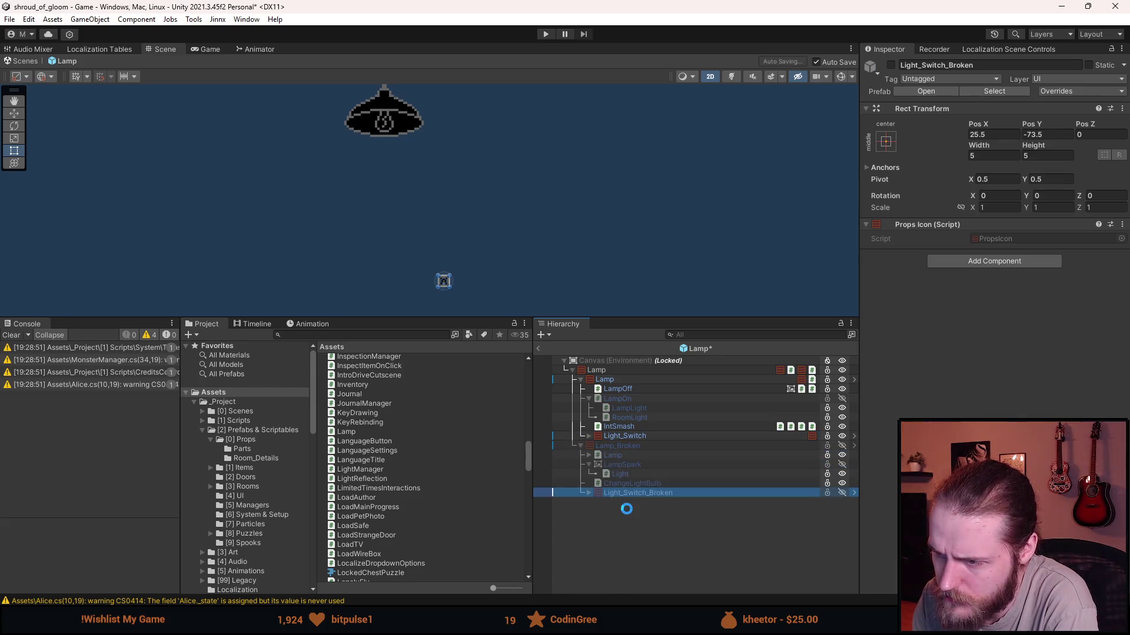
pyautogui.click(578, 446)
pyautogui.click(580, 380)
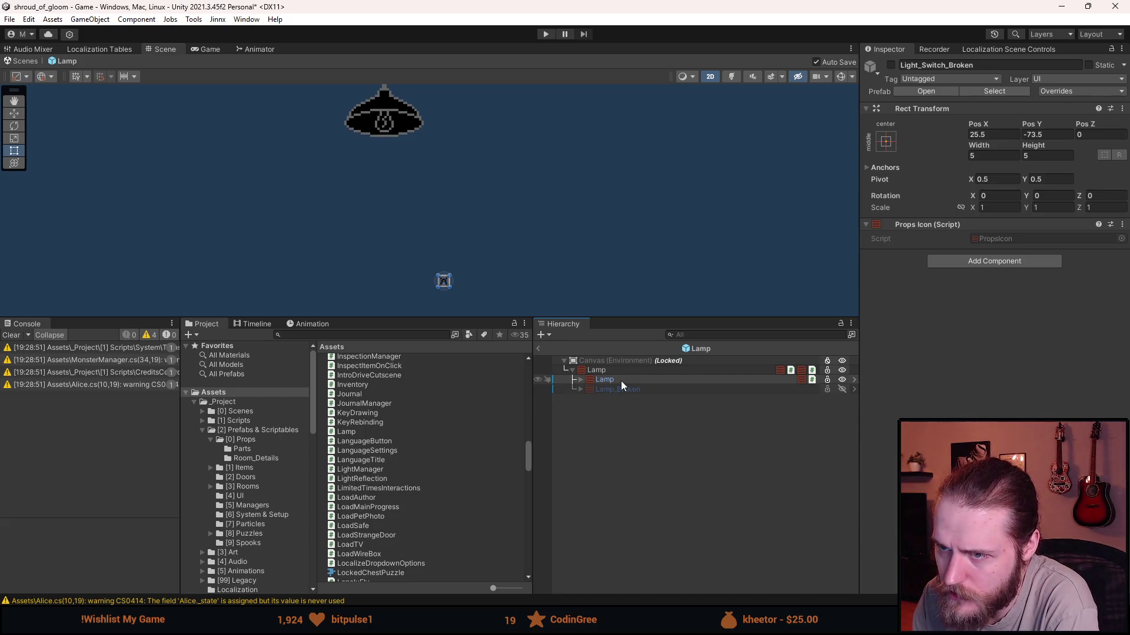
# Swap Lamp and Lamp_Broken active states to preview the broken lamp, then restore and exit to the scene.
pyautogui.hotkey('alt', 'shift', 'a')
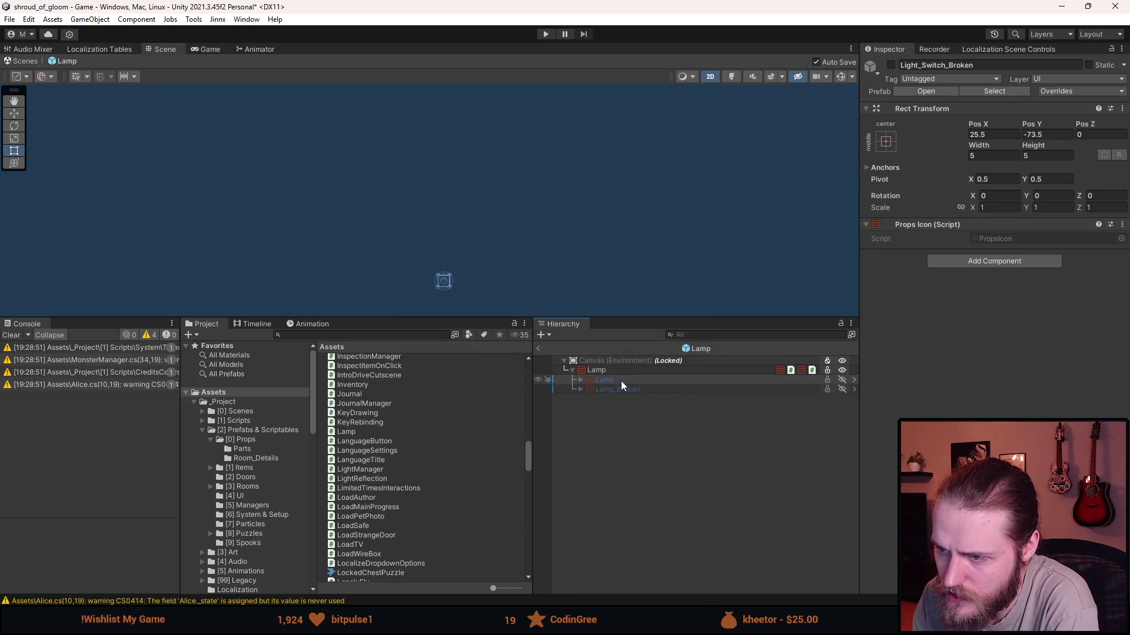
pyautogui.hotkey('alt', 'shift', 'a')
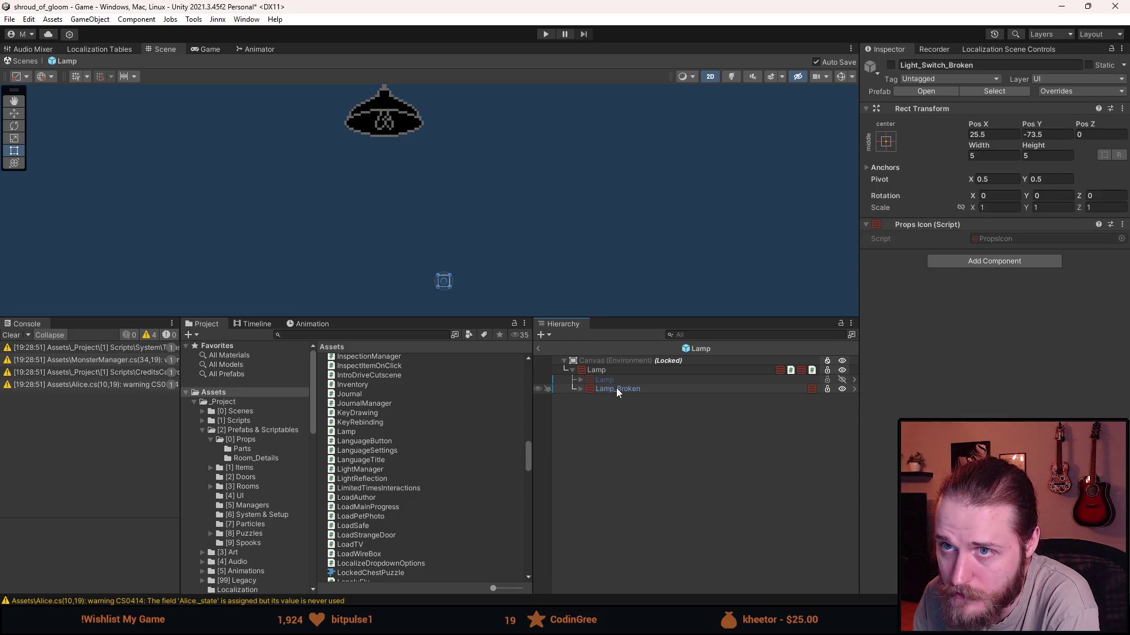
pyautogui.hotkey('alt', 'shift', 'a')
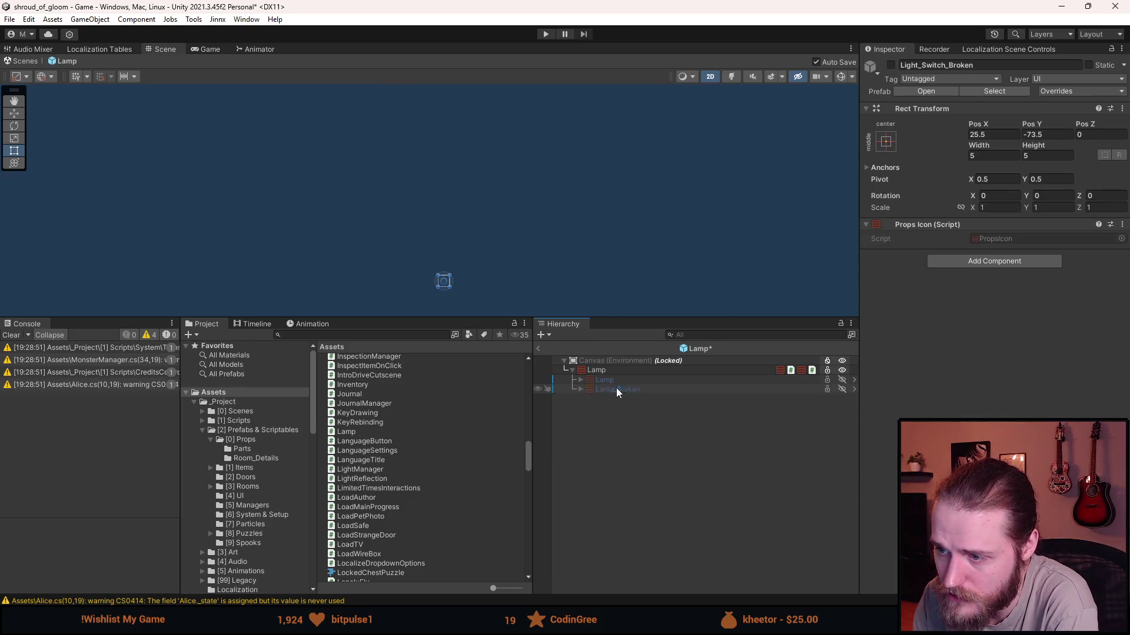
pyautogui.hotkey('alt', 'shift', 'a')
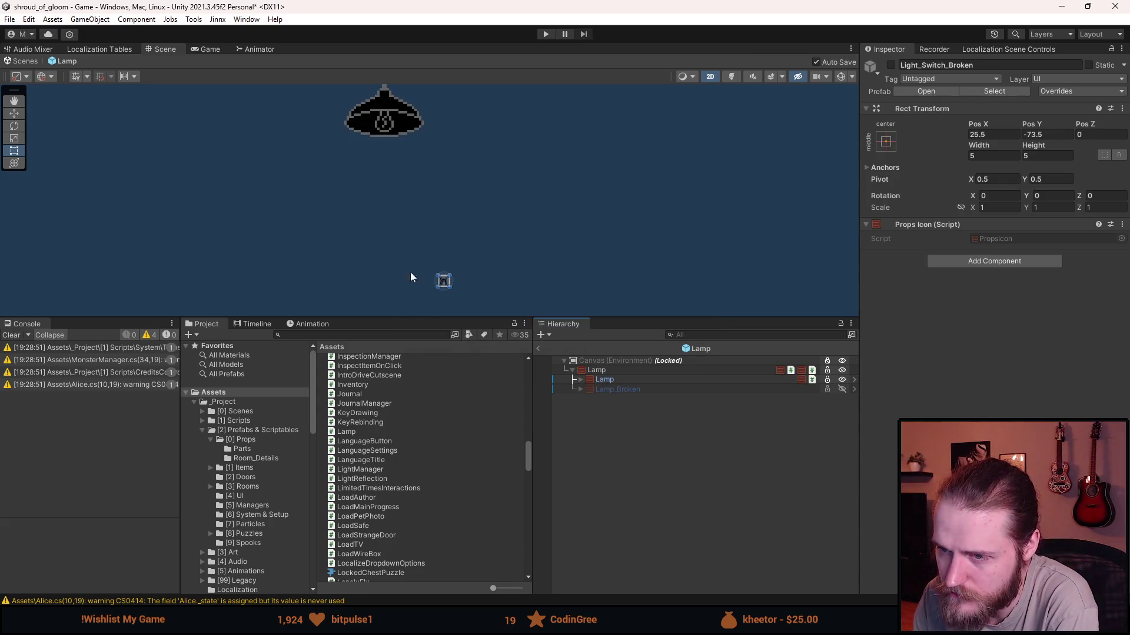
pyautogui.click(625, 466)
pyautogui.click(538, 348)
pyautogui.scroll(-5, 421, 549)
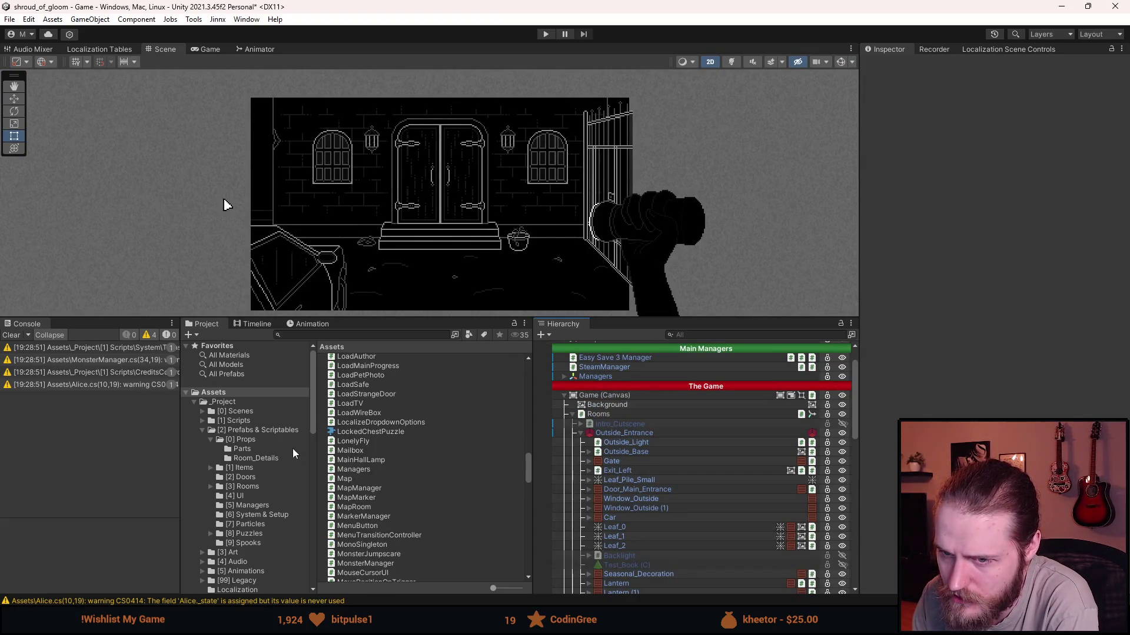
# Browse to [2] Prefabs & Scriptables > [0] Props and open the Lamp_Broken prefab.
pyautogui.scroll(5, 390, 457)
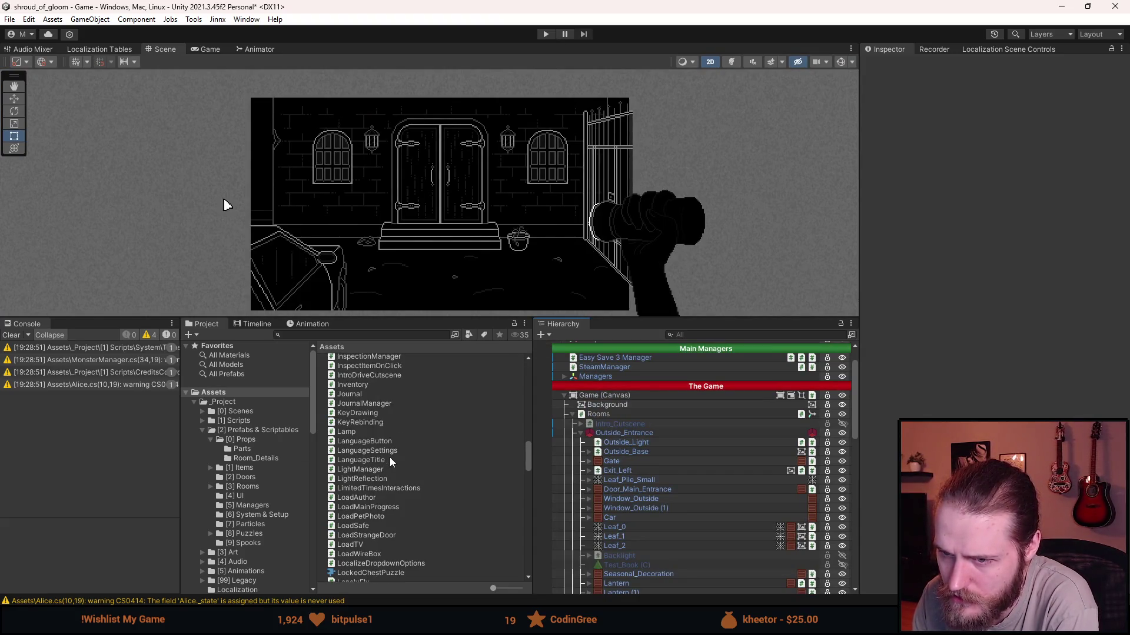
pyautogui.click(245, 429)
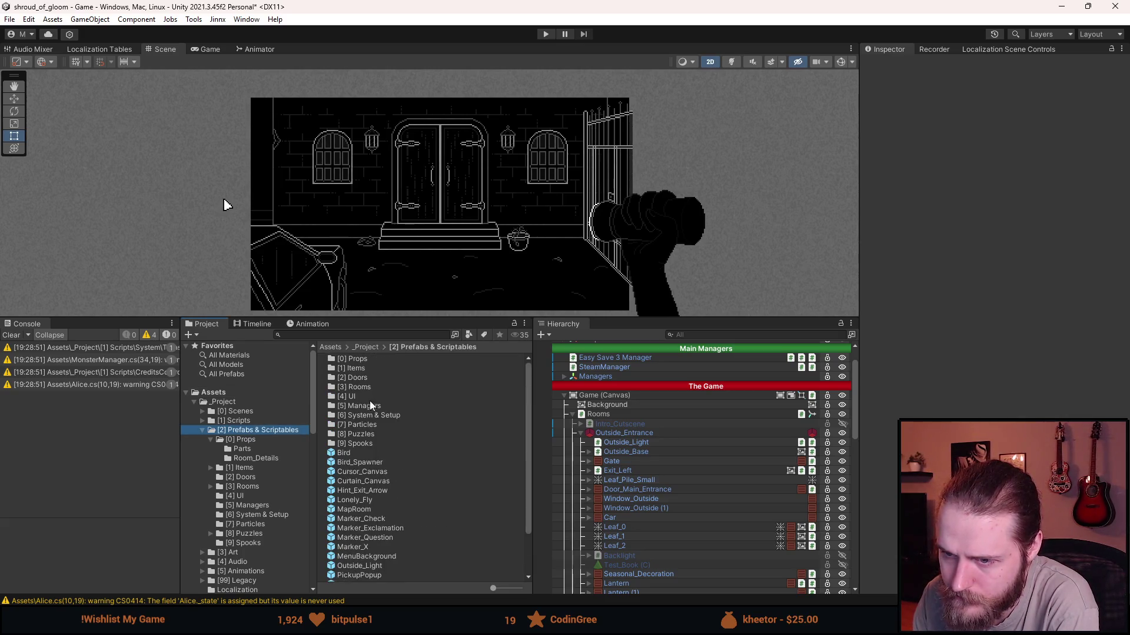
pyautogui.doubleClick(365, 359)
pyautogui.scroll(-15, 421, 454)
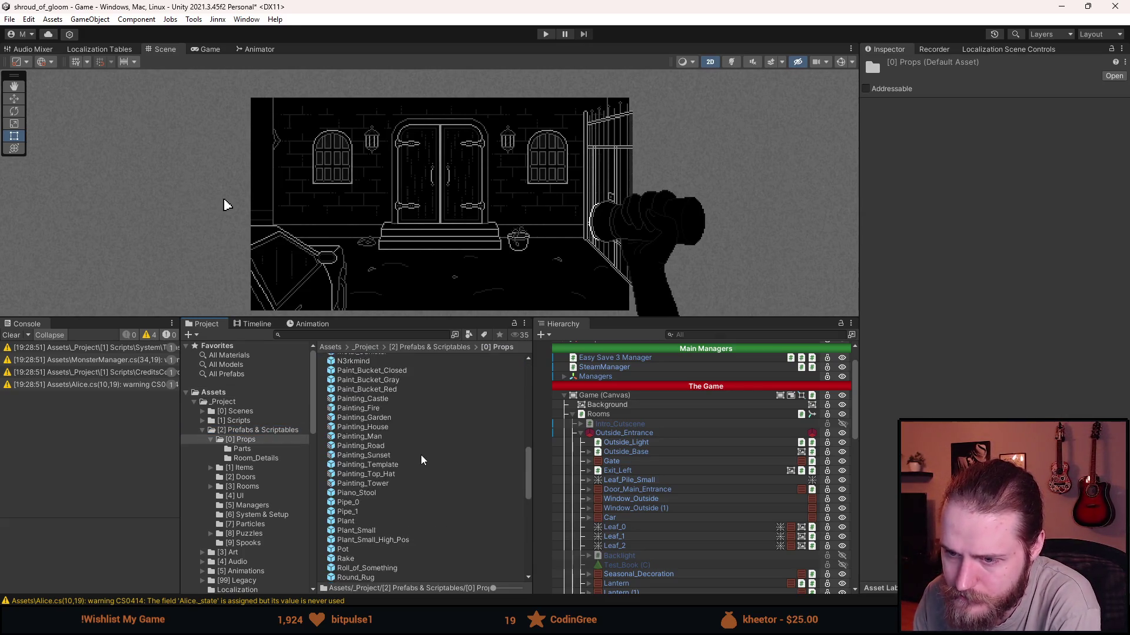
pyautogui.scroll(15, 422, 459)
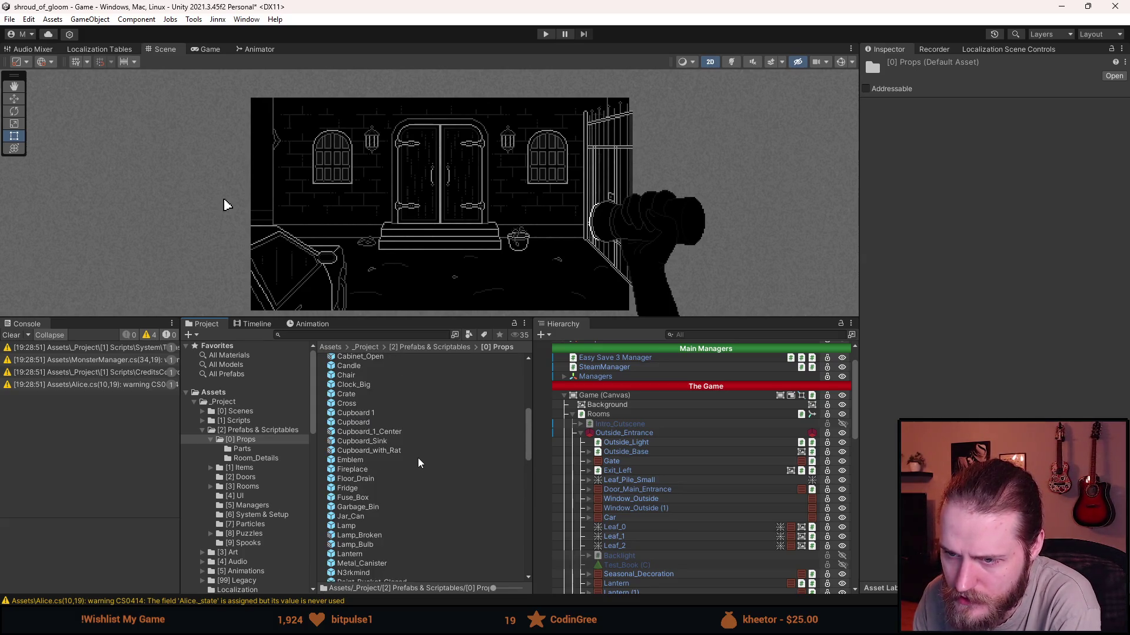
pyautogui.scroll(10, 419, 459)
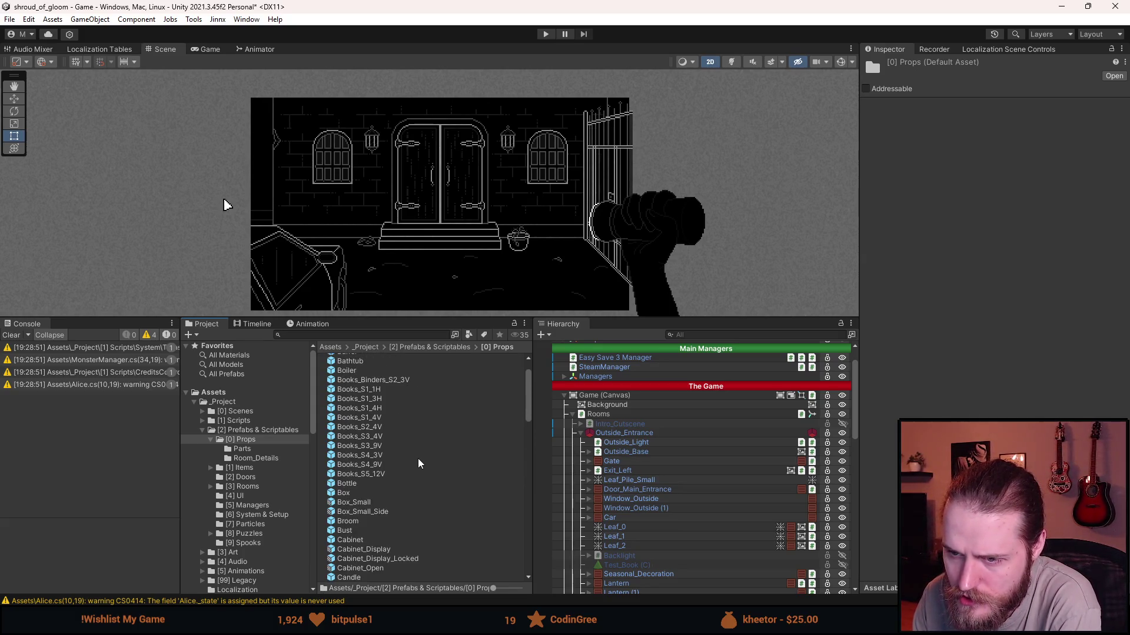
pyautogui.scroll(-6, 419, 463)
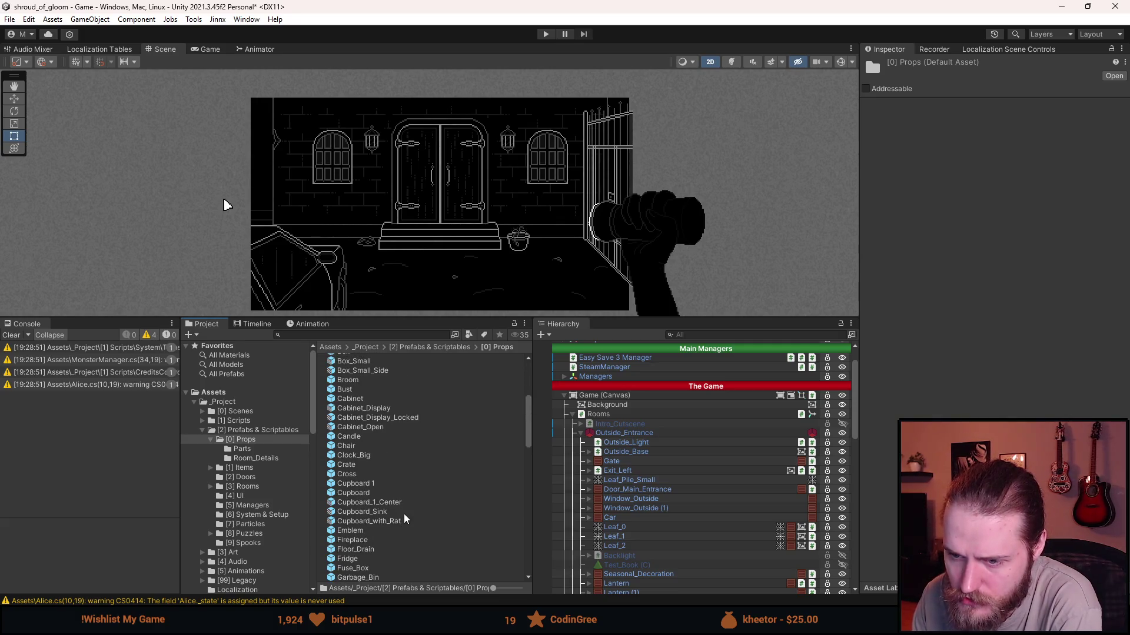
pyautogui.scroll(-4, 398, 528)
pyautogui.doubleClick(369, 536)
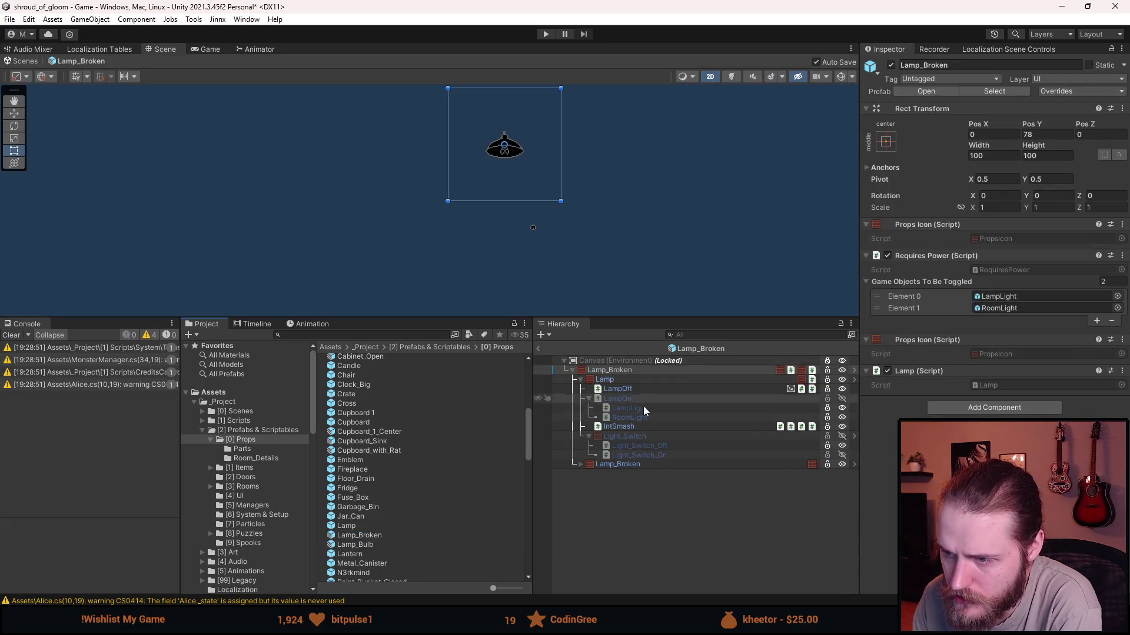
# Collapse the Light_Switch, LampOn and Lamp children and centre the lamp sprite in the Scene view.
pyautogui.click(589, 440)
pyautogui.click(588, 437)
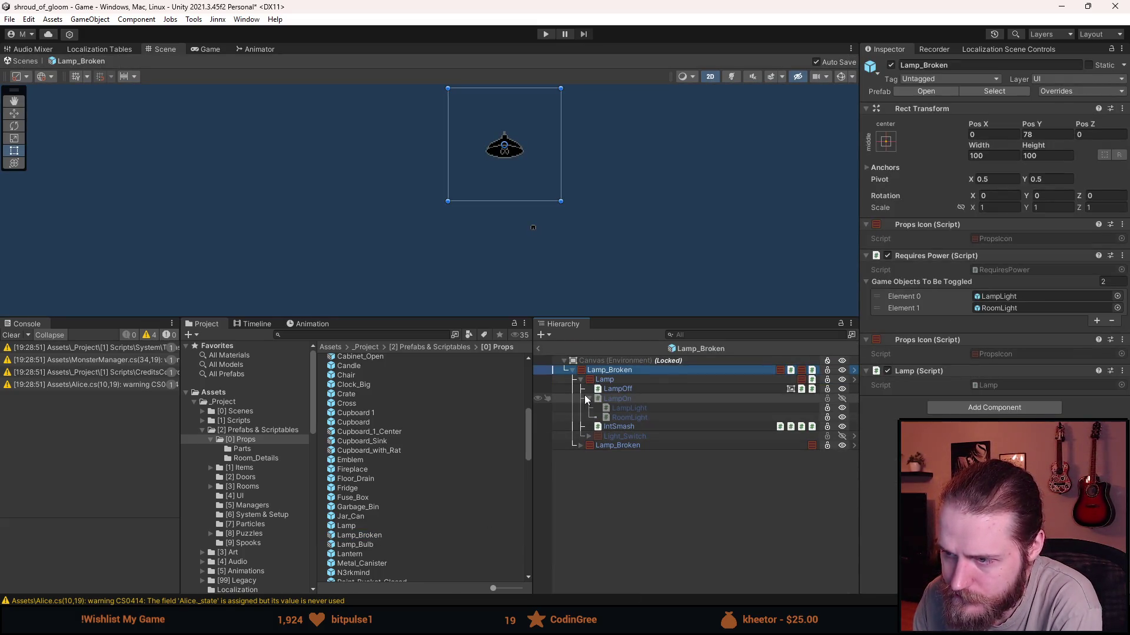
pyautogui.click(589, 398)
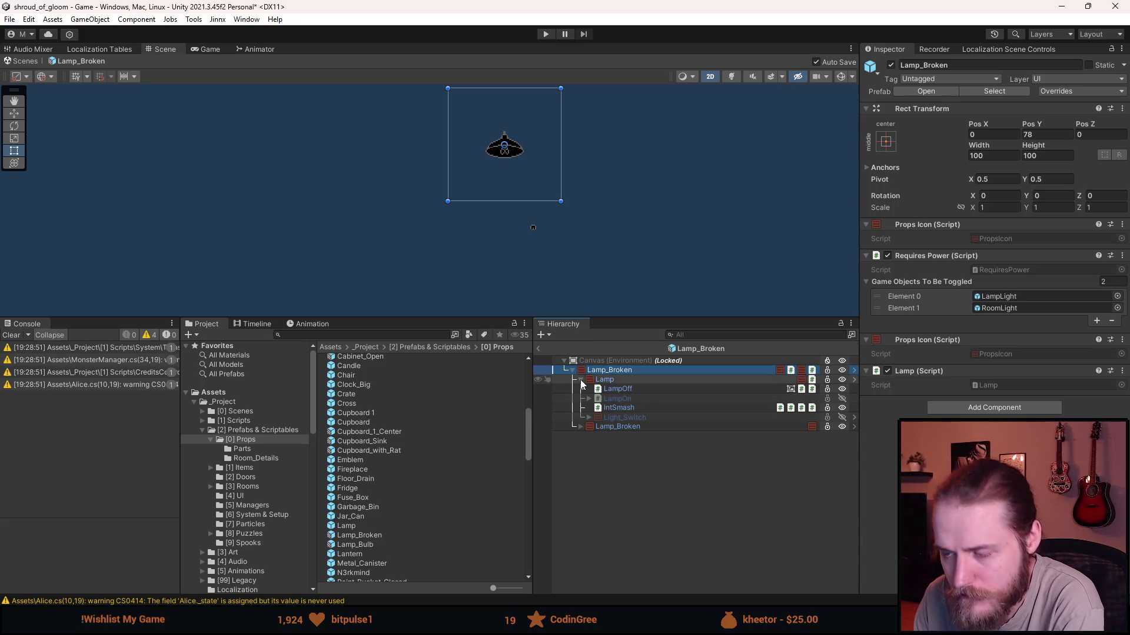
pyautogui.click(581, 380)
pyautogui.scroll(1, 535, 216)
pyautogui.scroll(1, 530, 157)
pyautogui.moveTo(530, 156); pyautogui.dragTo(549, 270)
pyautogui.scroll(1, 549, 274)
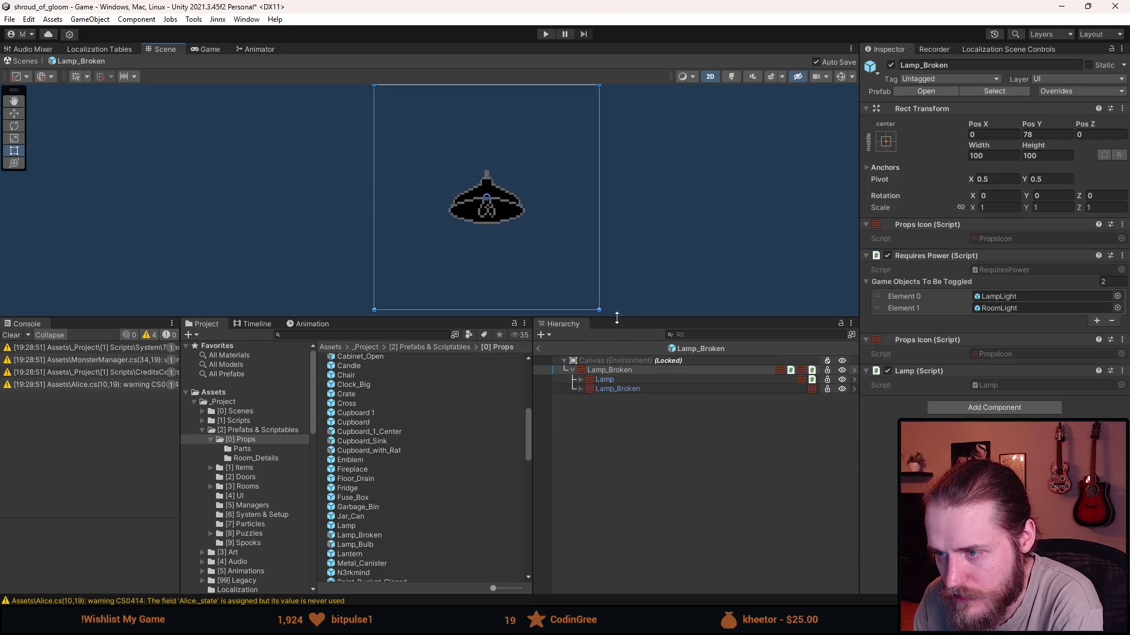
# Recheck the Lamp child's contents, clear the selection, and exit Lamp_Broken back to the scene.
pyautogui.click(580, 379)
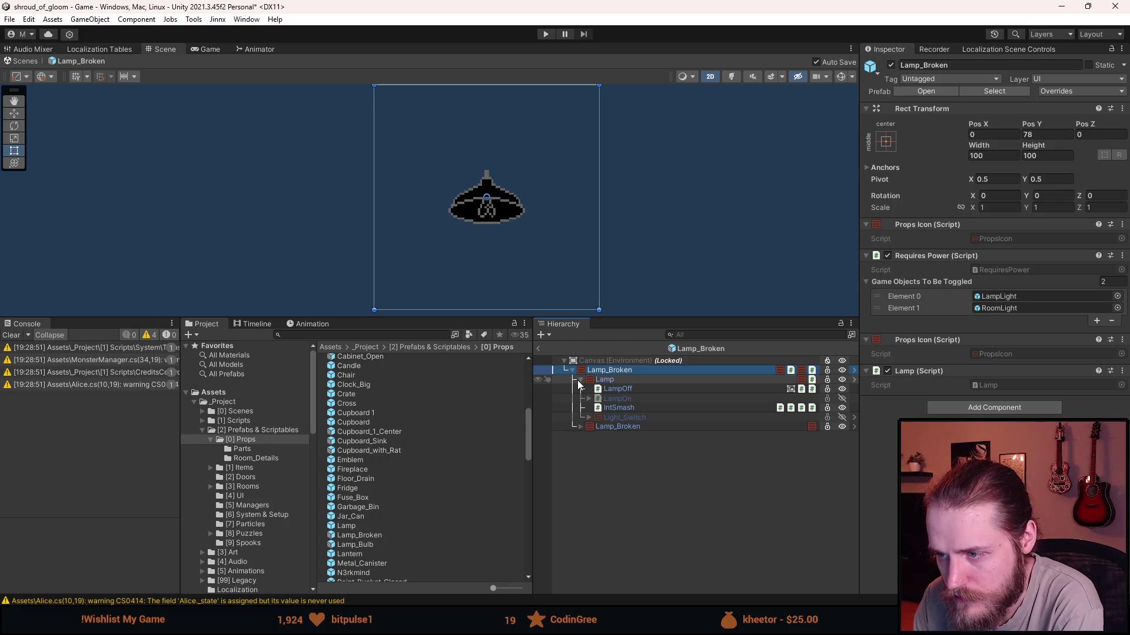
pyautogui.click(580, 379)
pyautogui.click(606, 388)
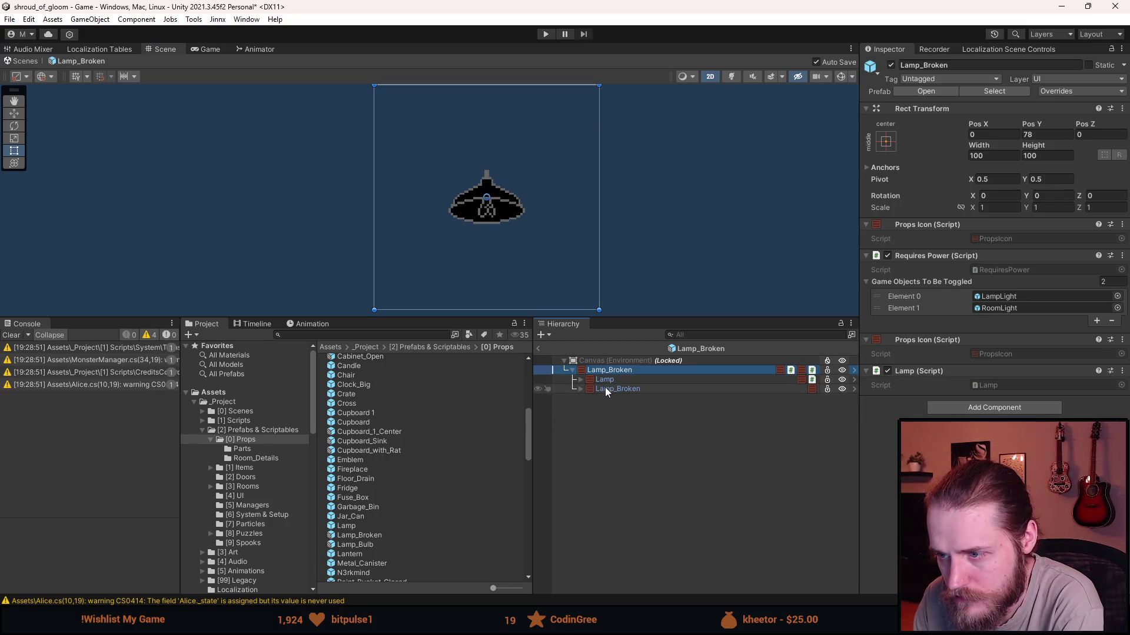
pyautogui.scroll(-2, 509, 270)
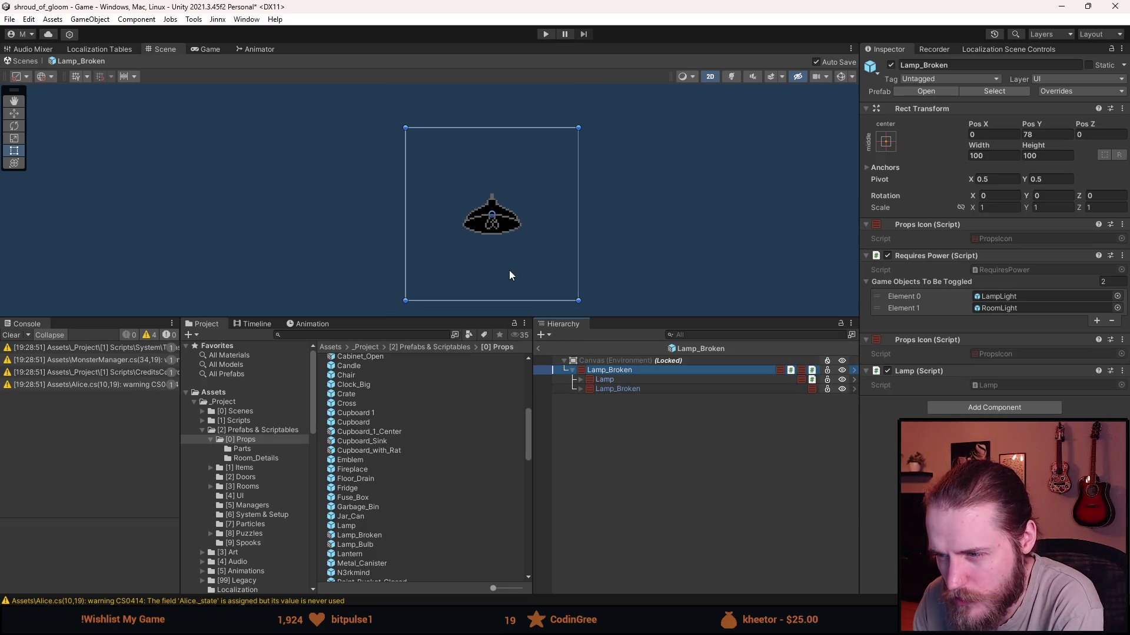
pyautogui.click(609, 370)
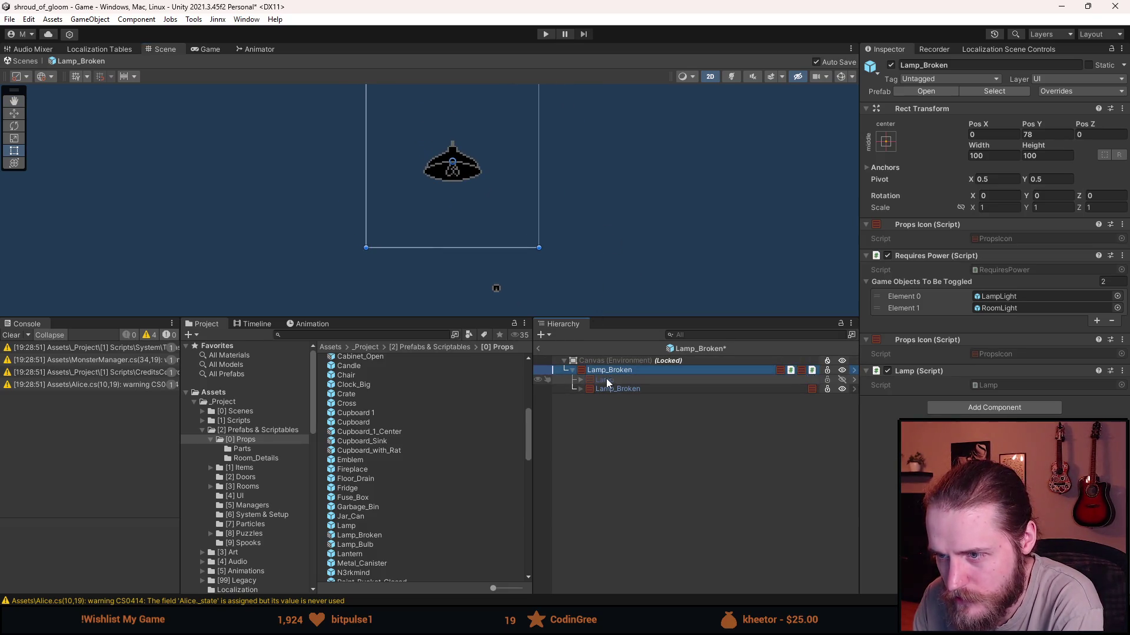
pyautogui.click(592, 437)
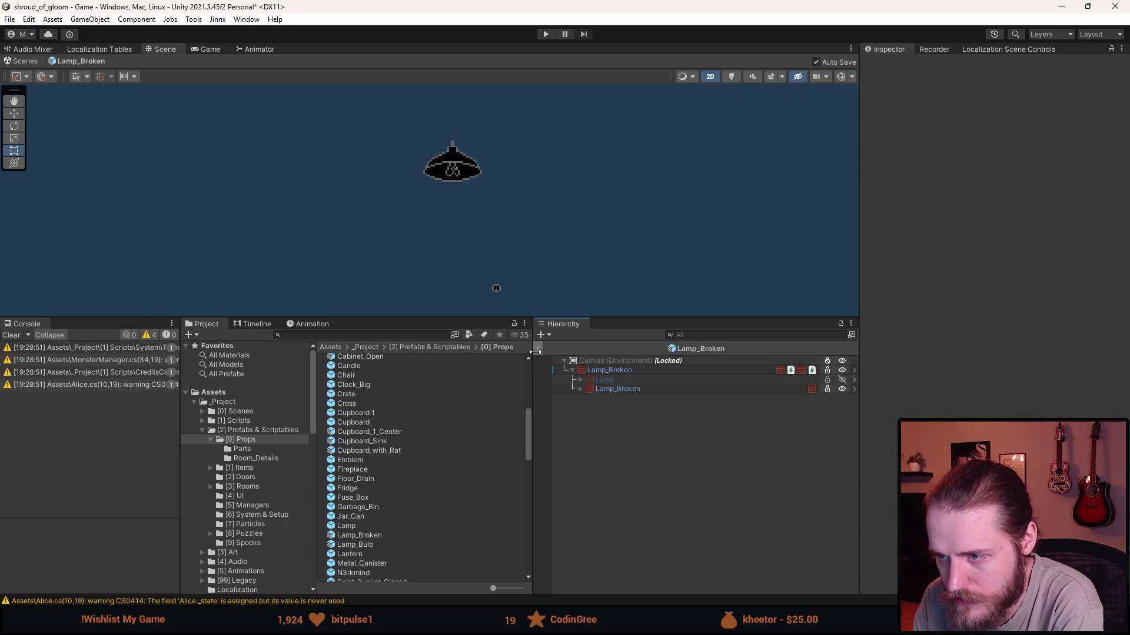
pyautogui.click(536, 349)
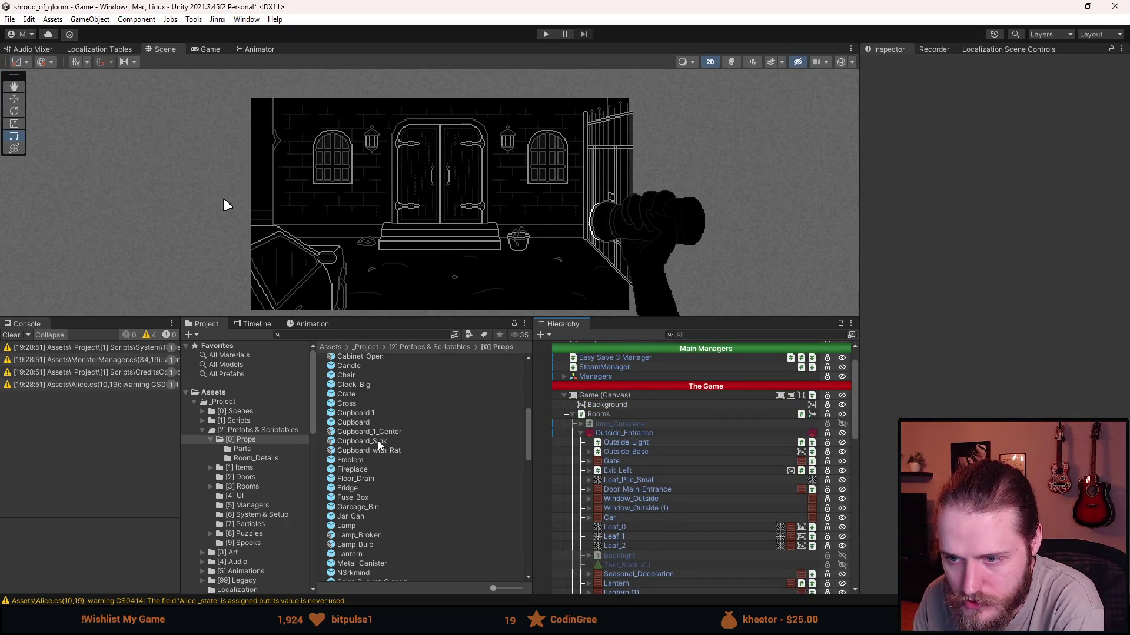
# Open the Lamp prefab from the props and exit back to the scene.
pyautogui.scroll(-2, 387, 465)
pyautogui.click(358, 489)
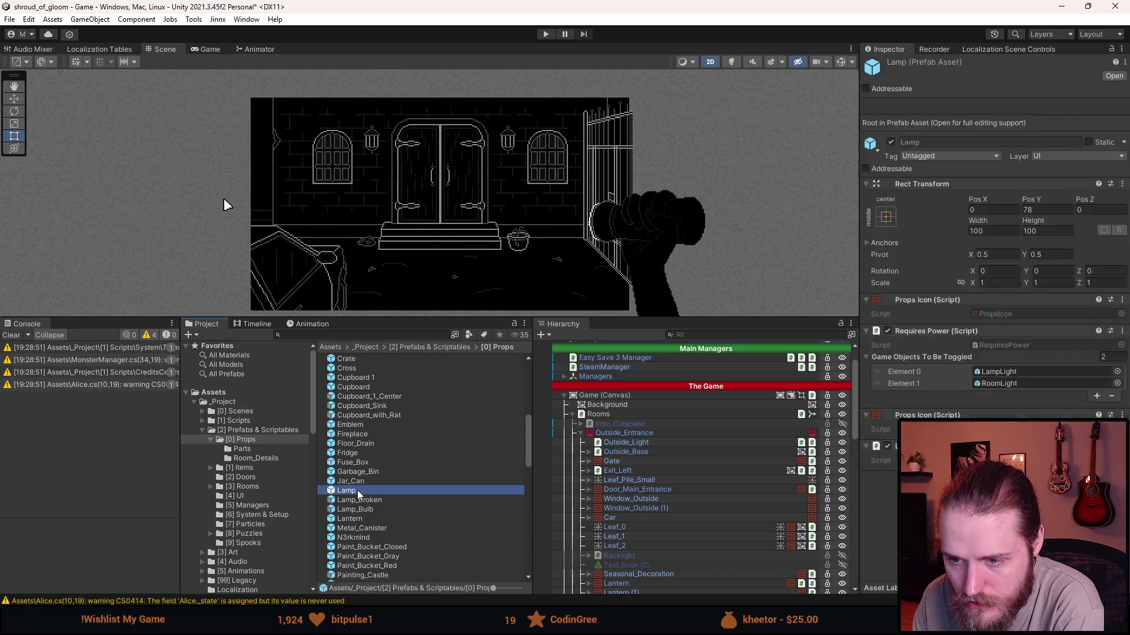
pyautogui.doubleClick(358, 490)
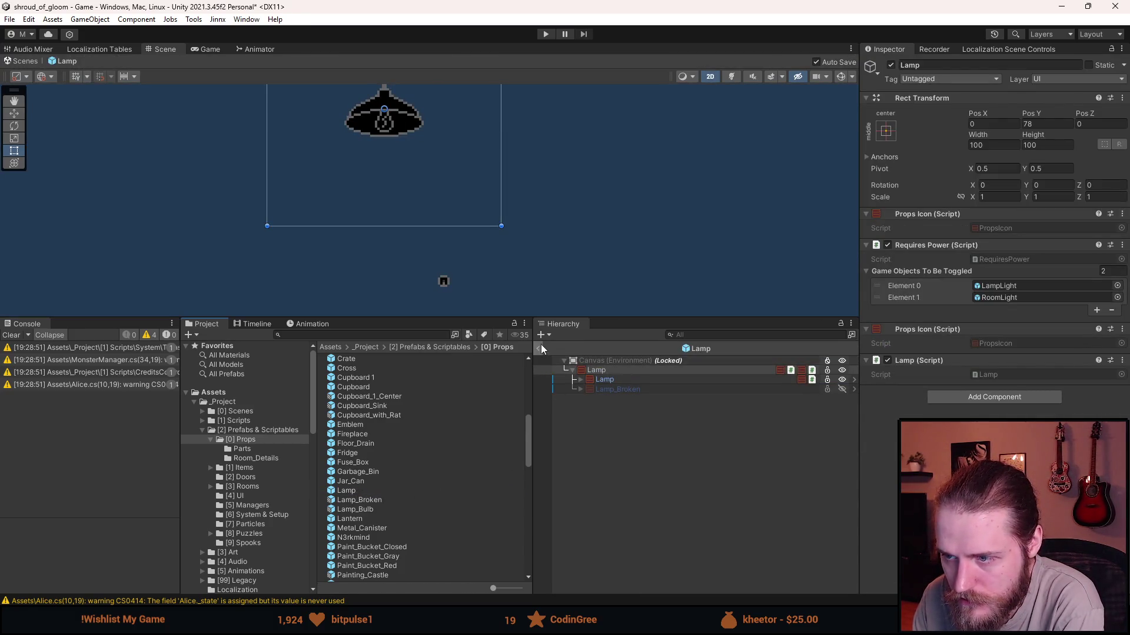
pyautogui.click(538, 349)
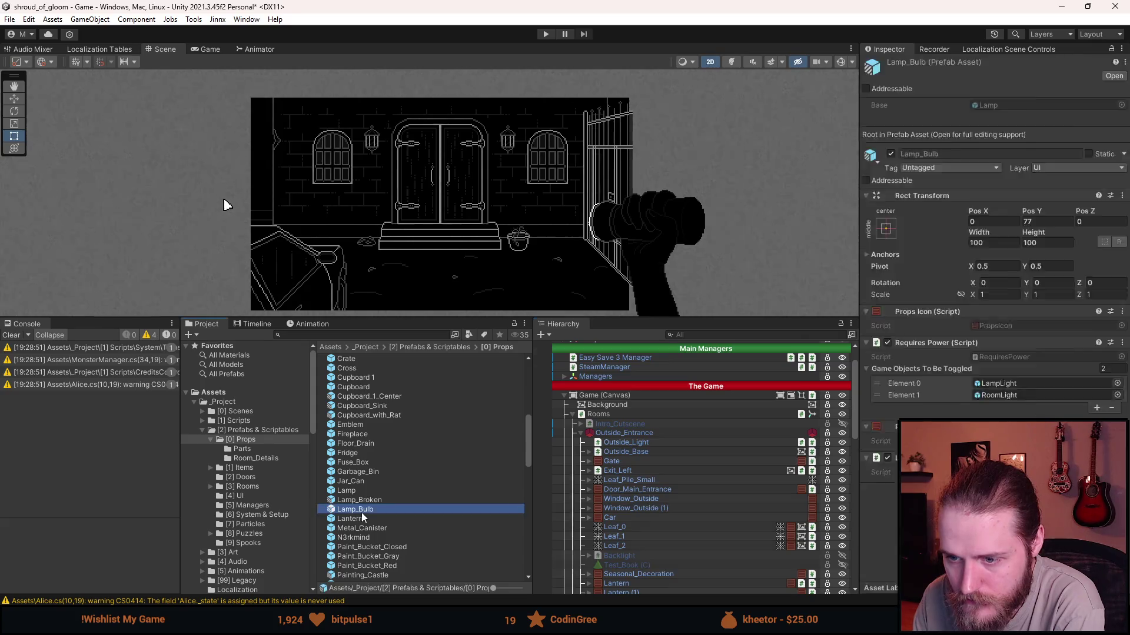
# Open the Lamp_Bulb prefab, collapse its Lamp and Lamp_Broken children, and return to the scene.
pyautogui.doubleClick(361, 511)
pyautogui.click(588, 397)
pyautogui.click(605, 369)
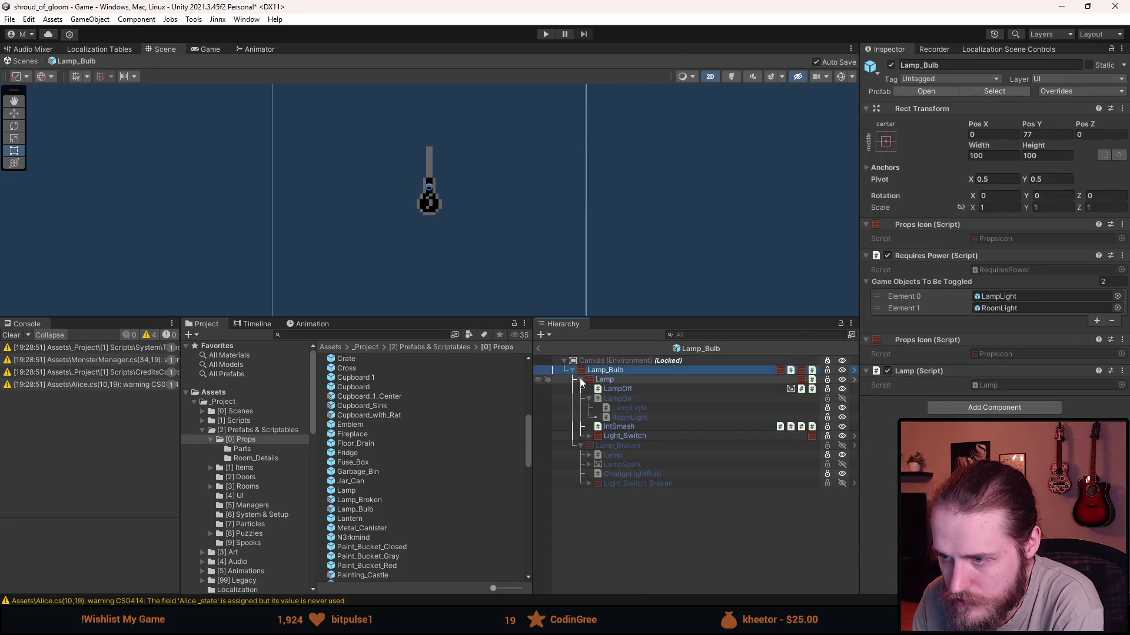
pyautogui.click(581, 379)
pyautogui.click(581, 389)
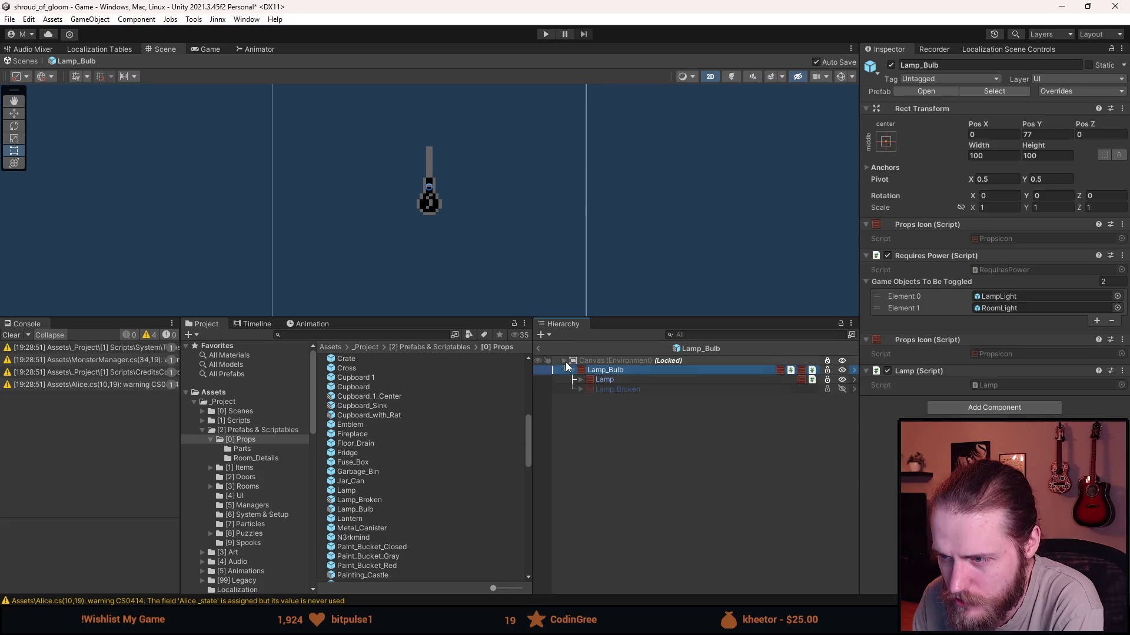
pyautogui.click(563, 360)
pyautogui.click(602, 442)
pyautogui.scroll(-3, 525, 257)
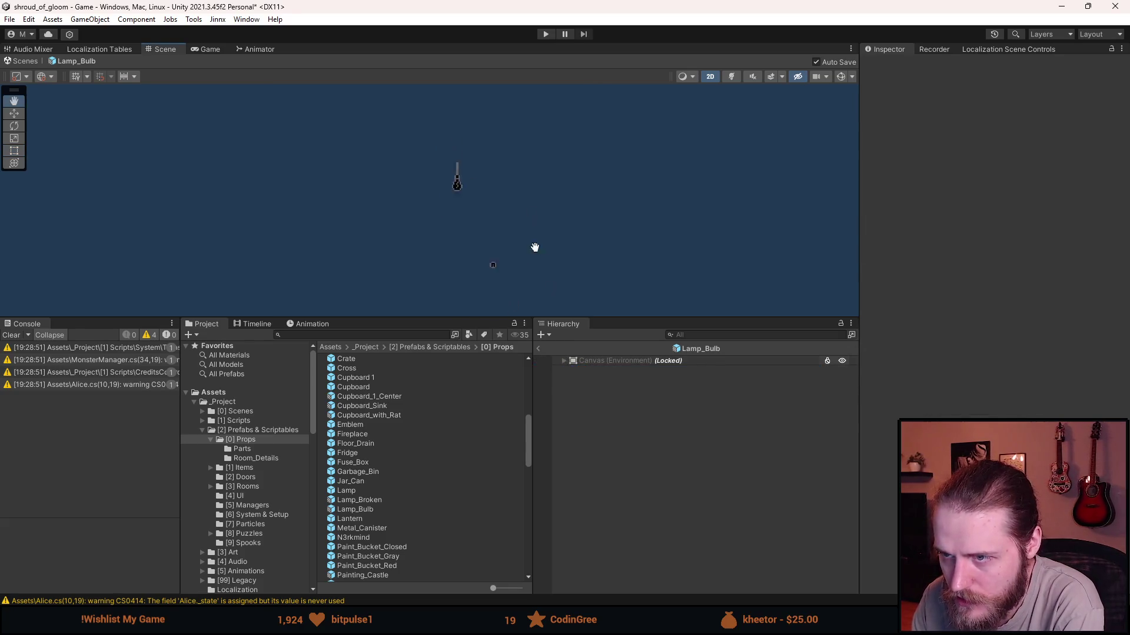
pyautogui.click(537, 348)
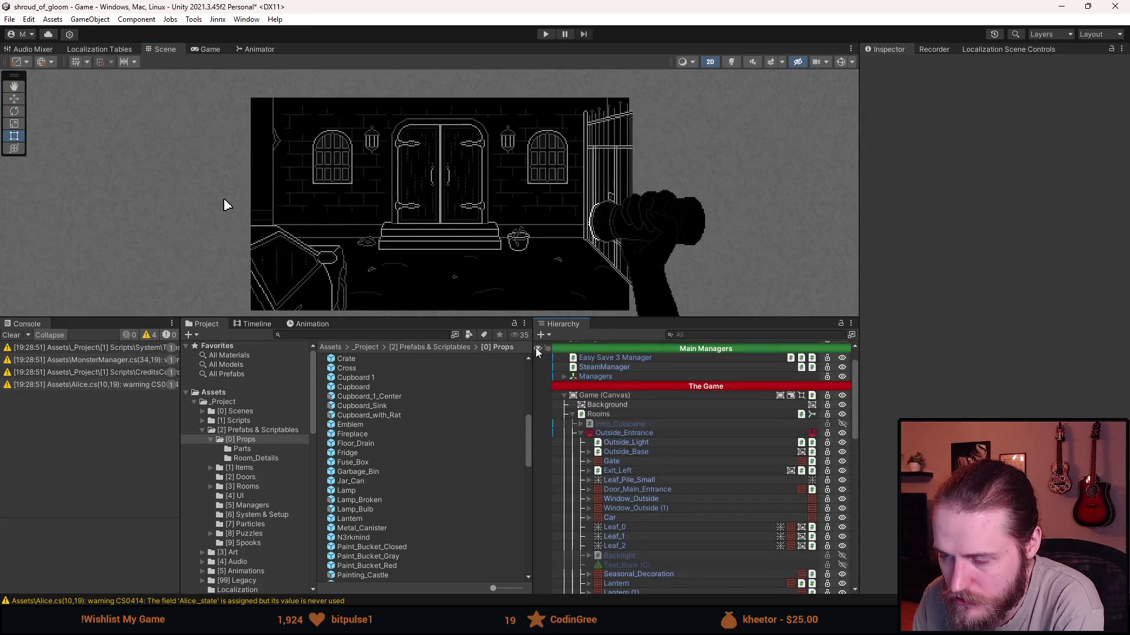
# Hide Outside_Entrance, show First_Garage, and expand and select the First_Garage room.
pyautogui.click(583, 435)
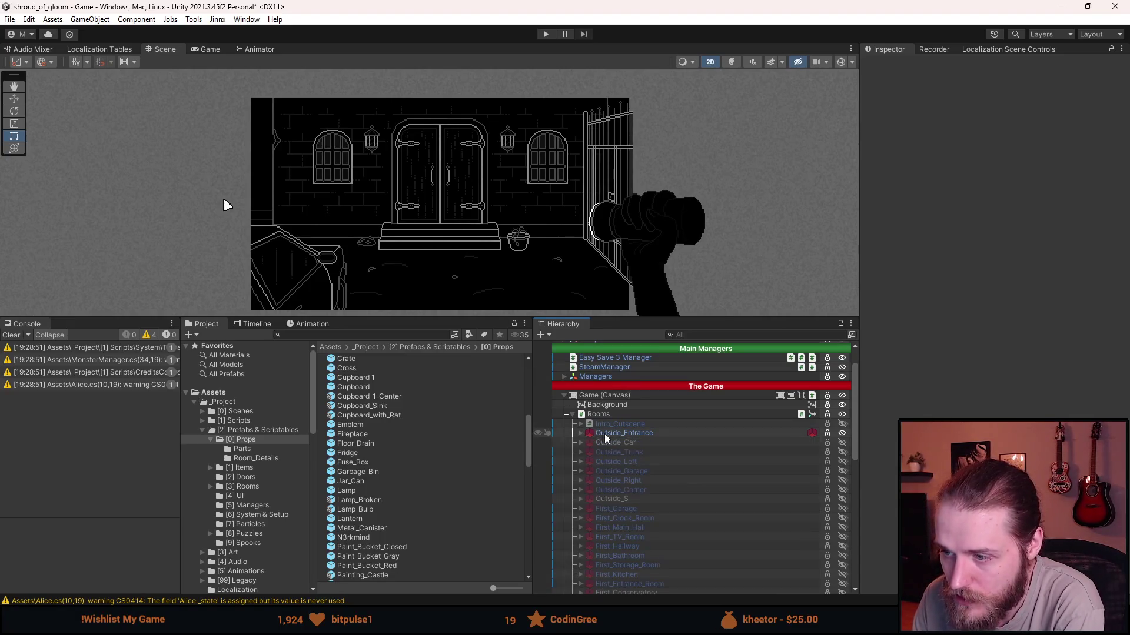
pyautogui.click(645, 510)
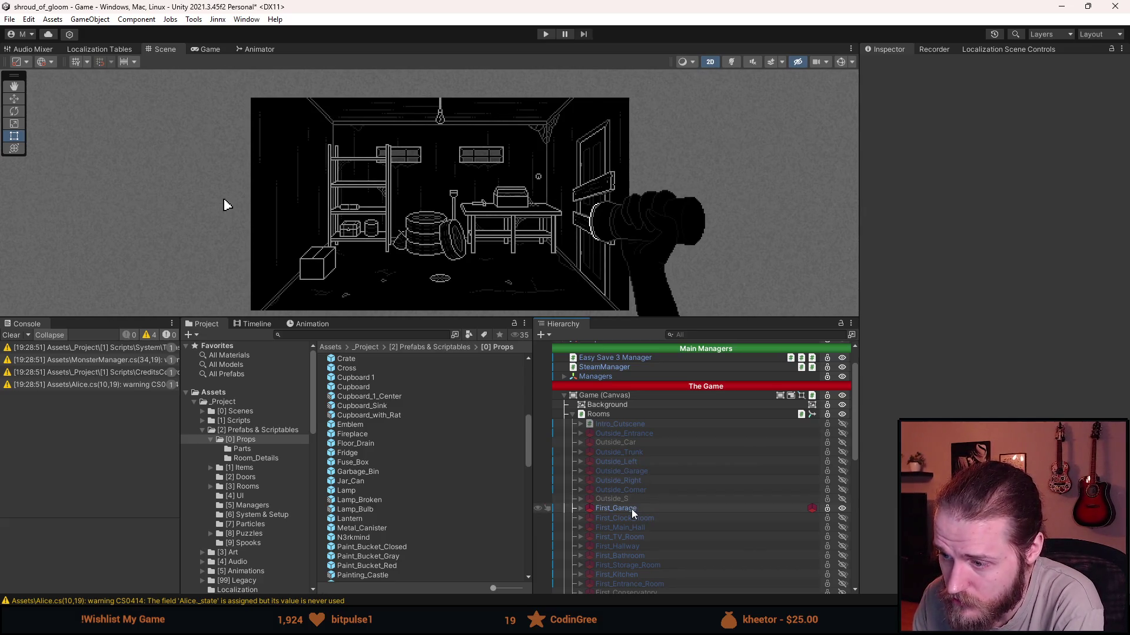
pyautogui.click(580, 508)
pyautogui.scroll(-10, 627, 501)
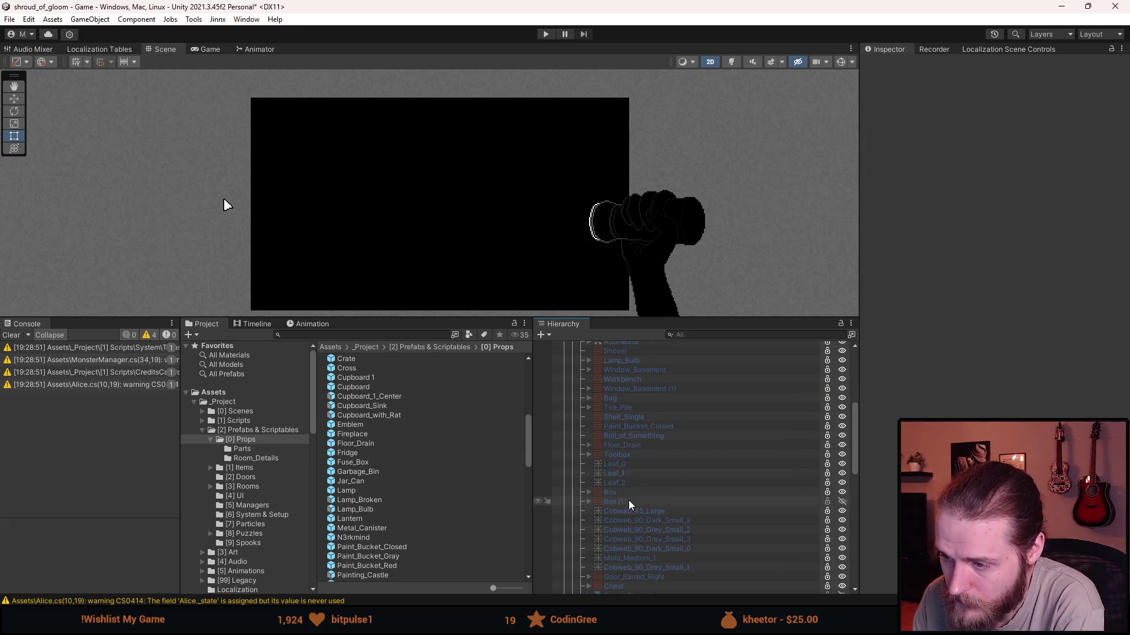
pyautogui.scroll(4, 636, 471)
pyautogui.click(633, 368)
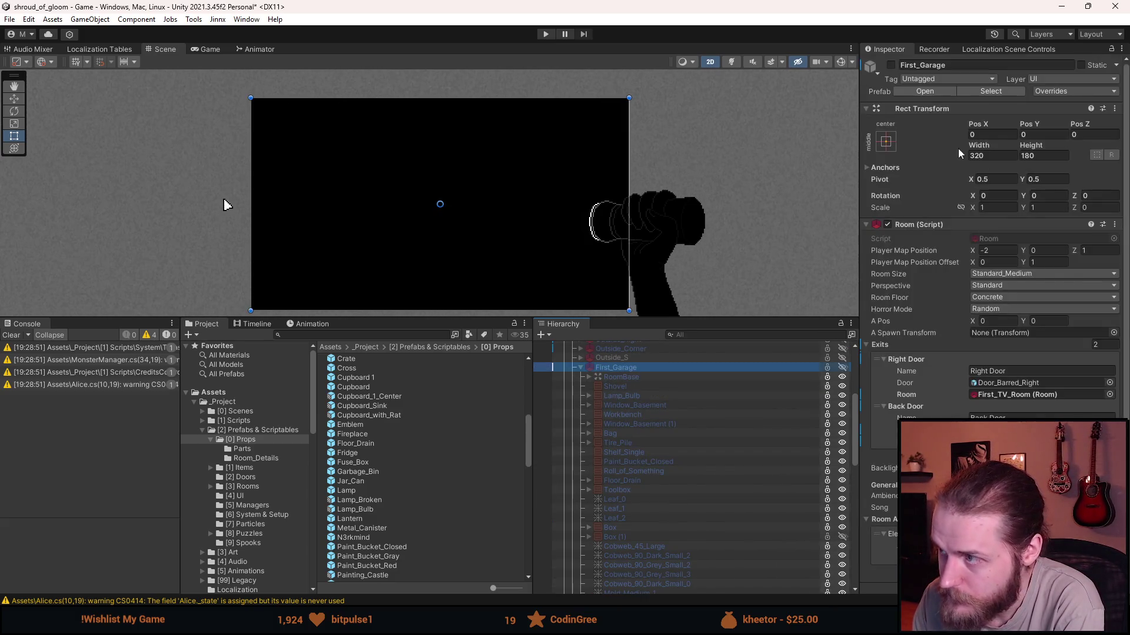
# Open First_Garage in context to confirm Lamp_Bulb holds Lamp and Lamp_Broken, then exit.
pyautogui.click(919, 92)
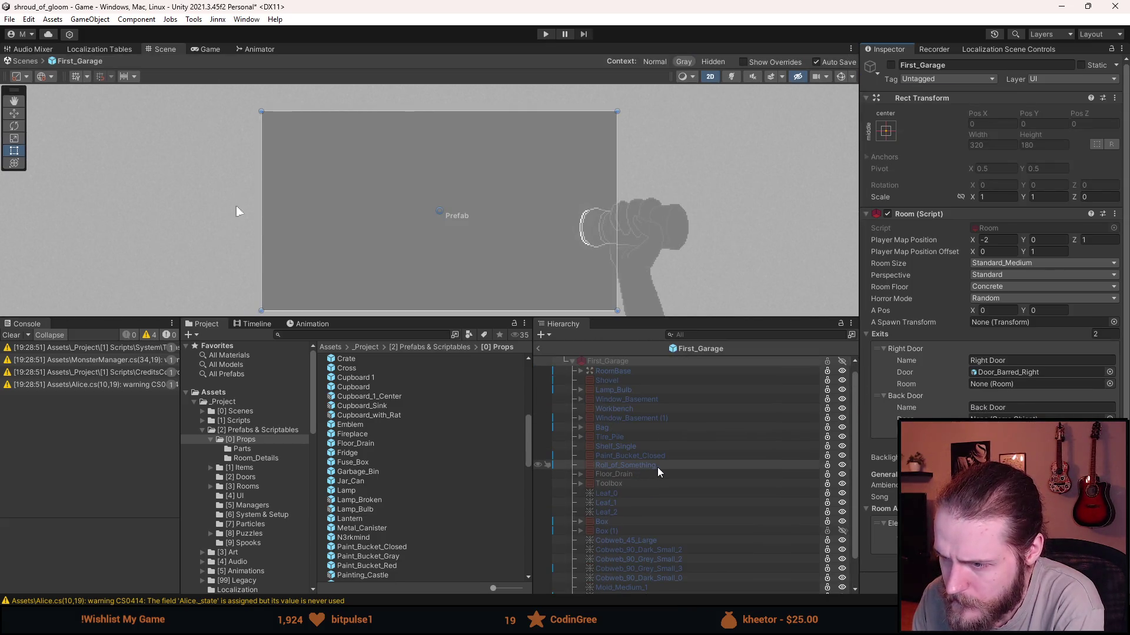
pyautogui.scroll(2, 655, 539)
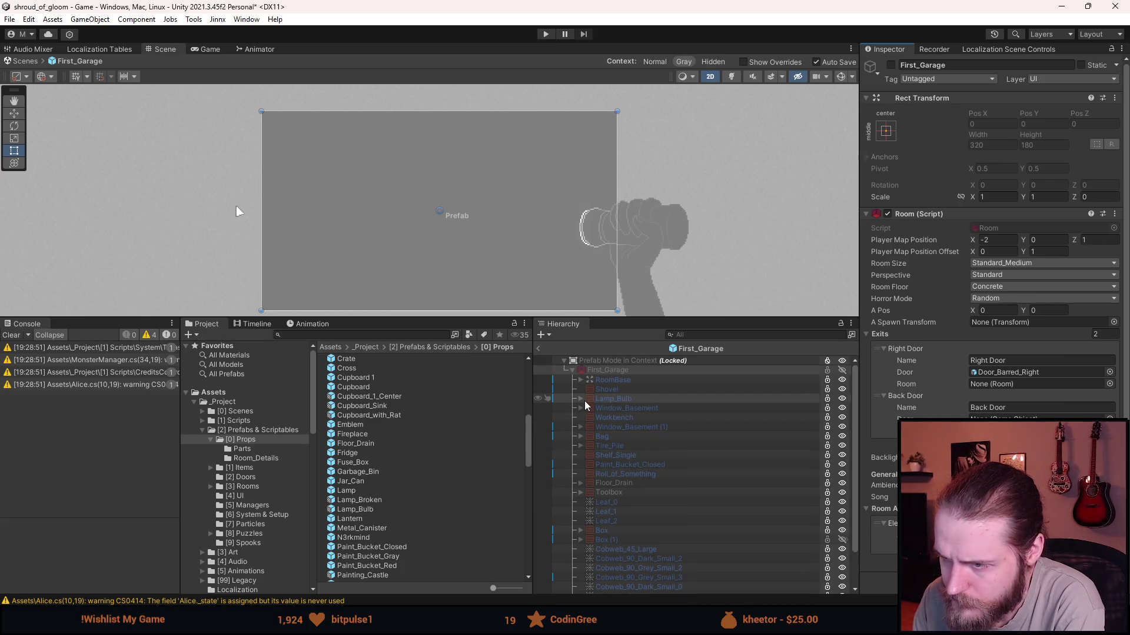
pyautogui.click(580, 399)
pyautogui.click(547, 360)
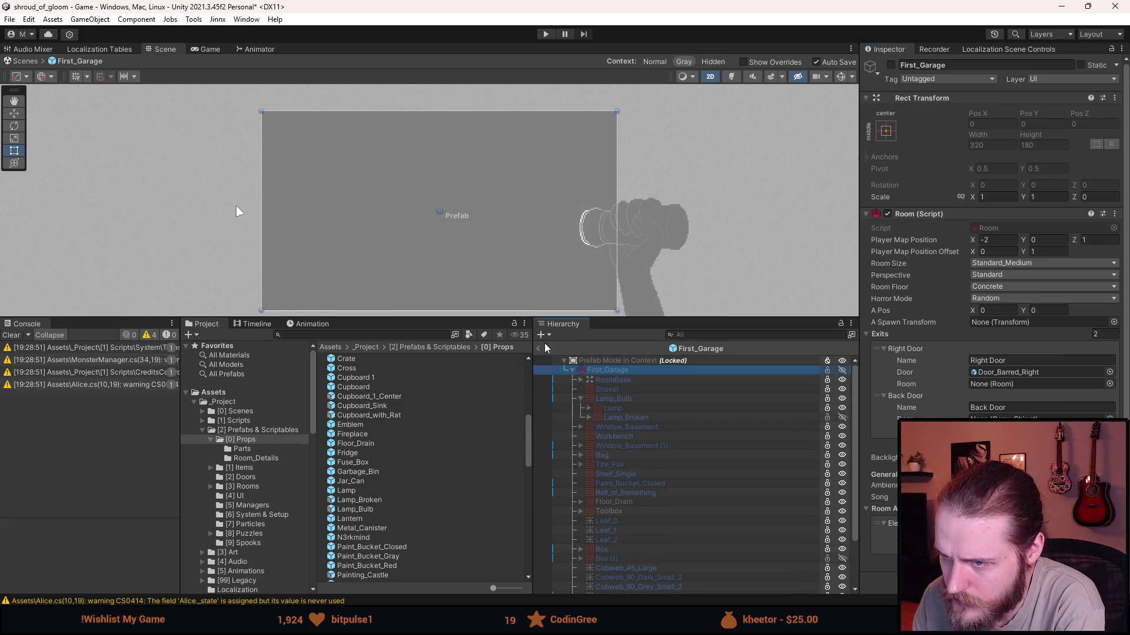
pyautogui.click(539, 349)
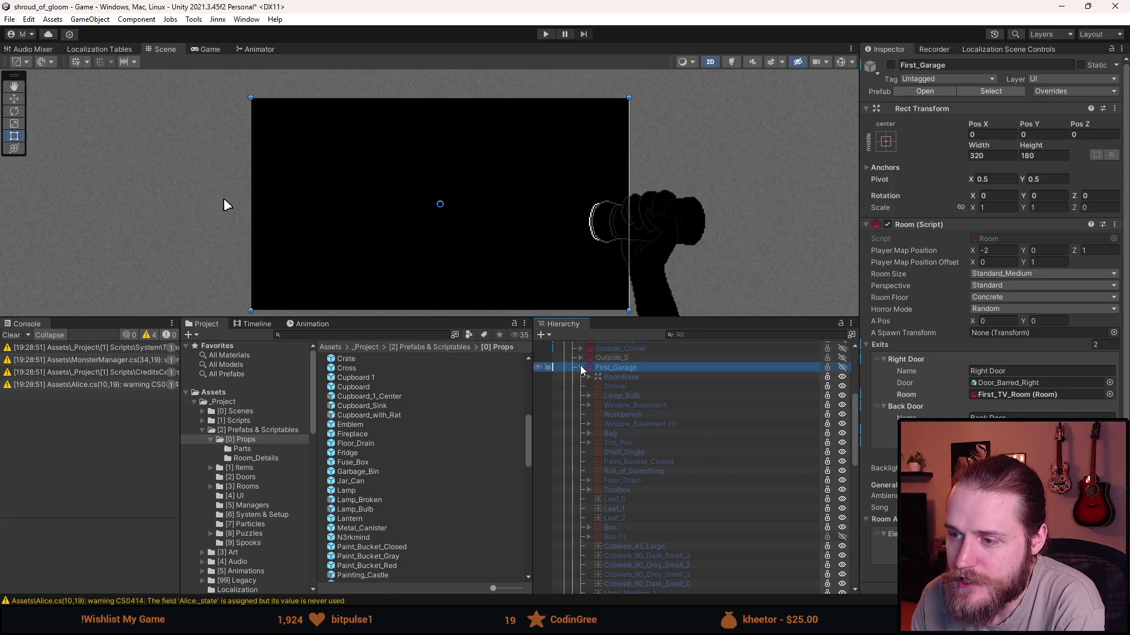
# Collapse First_Garage, make it active with Alt+Shift+A, and give the Scene view more height.
pyautogui.click(581, 367)
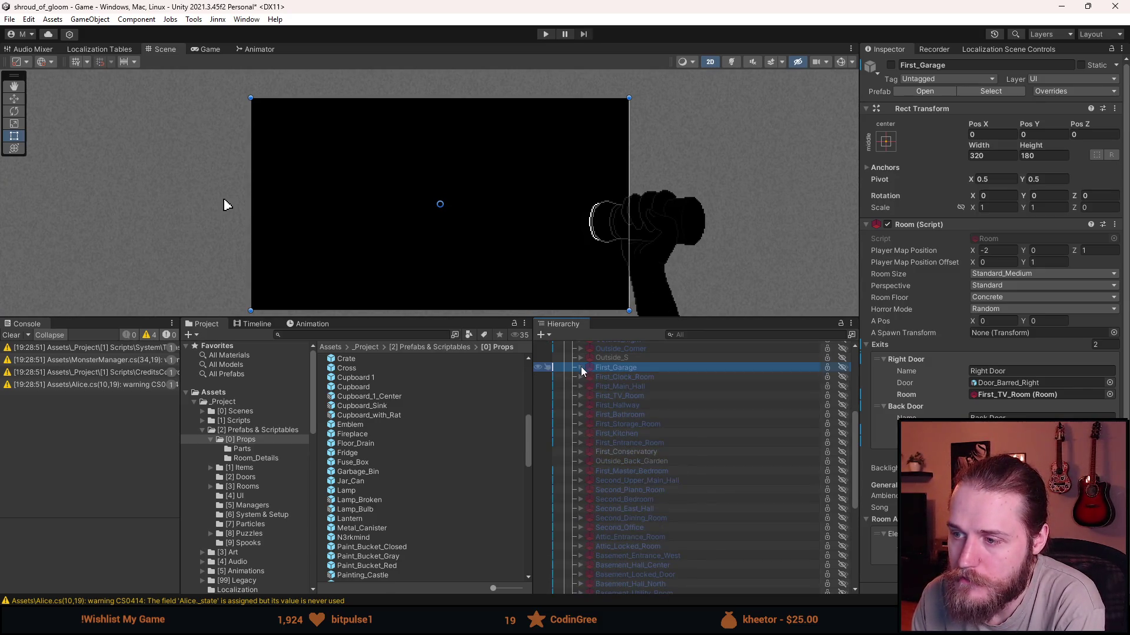
pyautogui.hotkey('alt', 'shift', 'a')
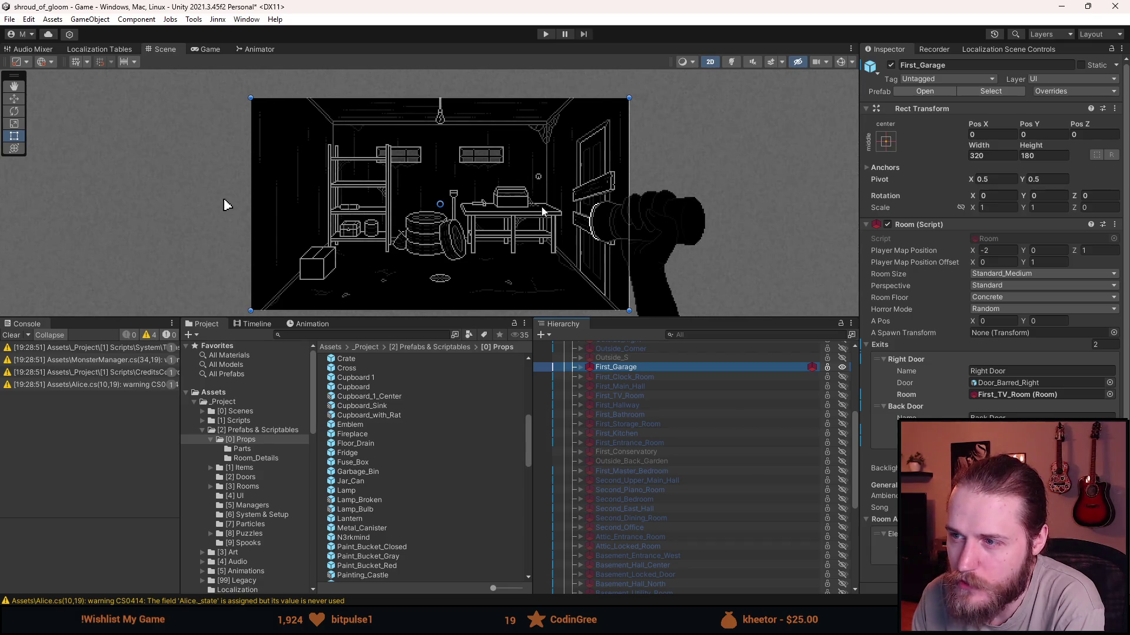
pyautogui.scroll(1, 422, 233)
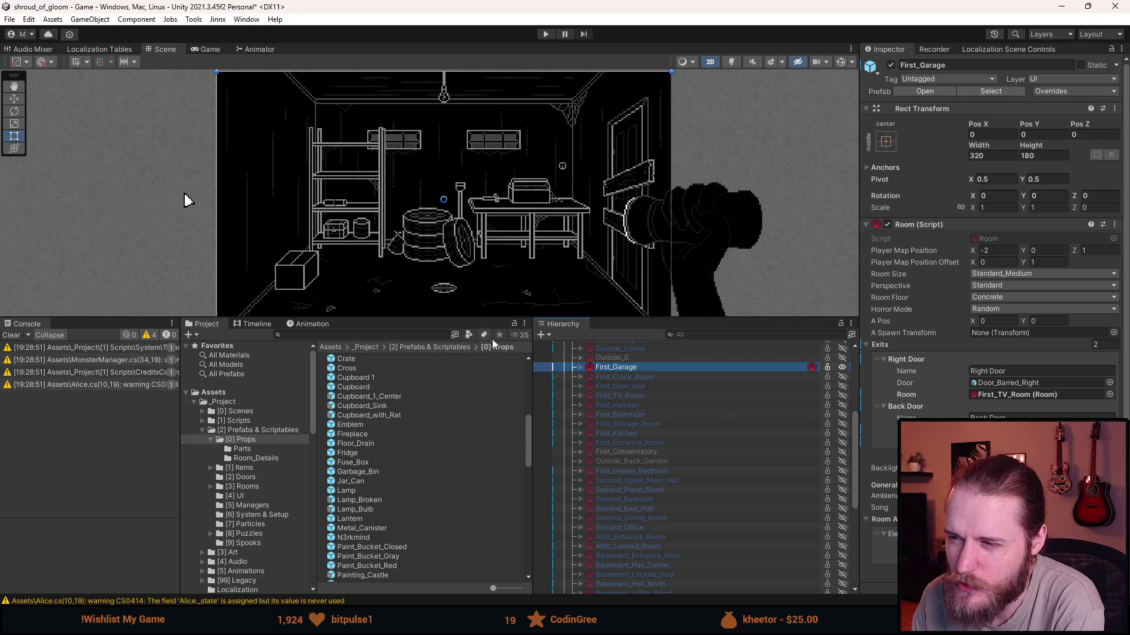
pyautogui.moveTo(487, 315); pyautogui.dragTo(487, 357)
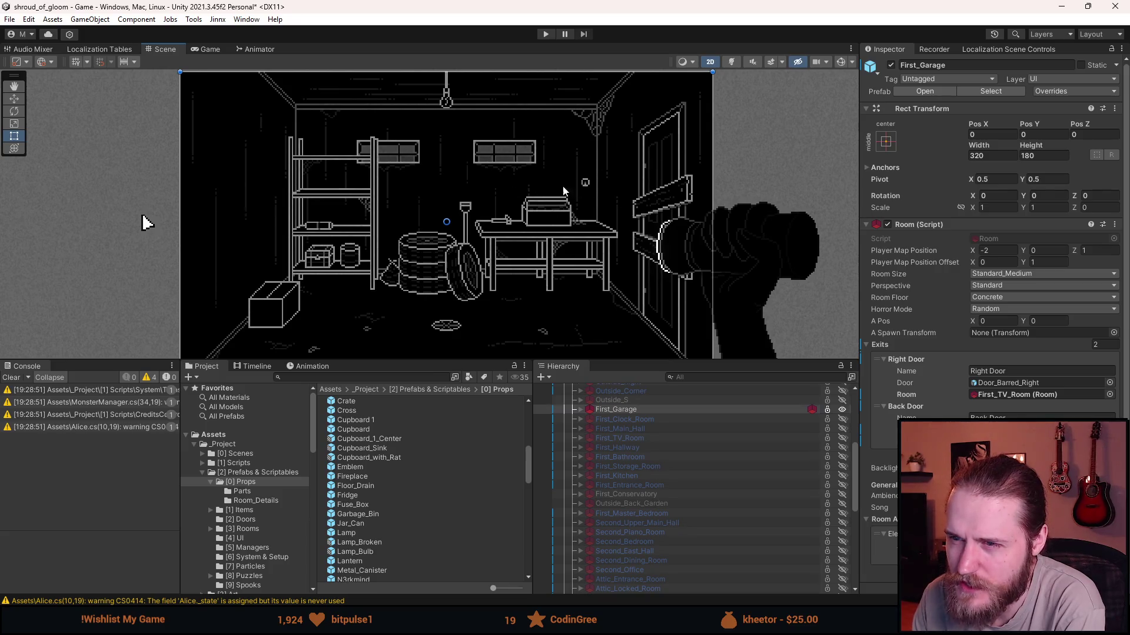
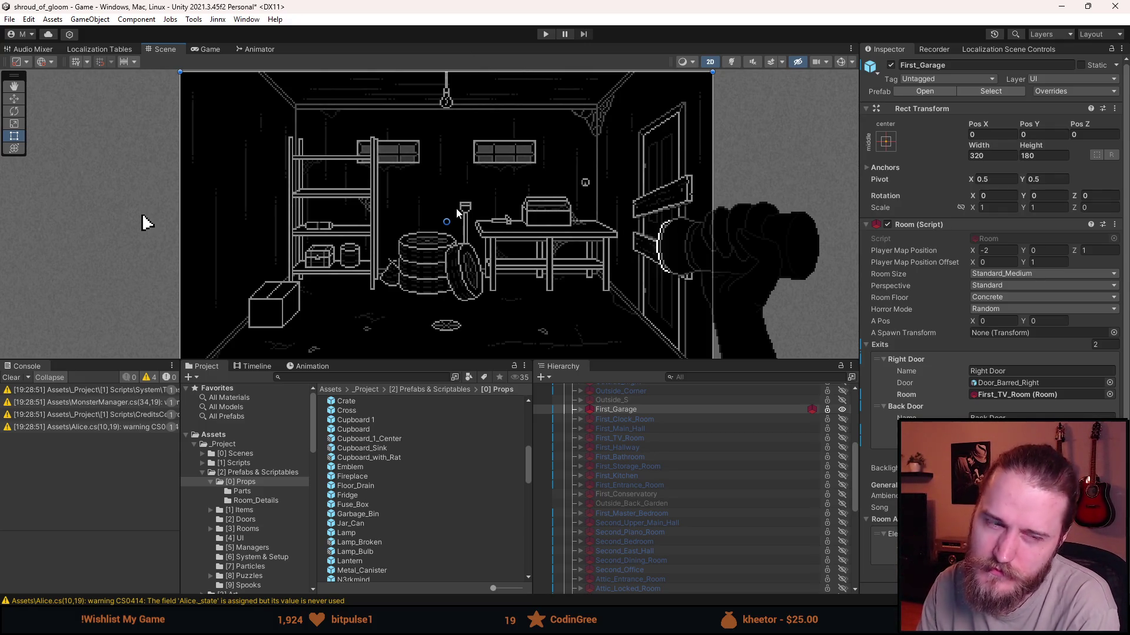
# Clear the Console warnings, then enlarge and zoom out the garage Scene view.
pyautogui.click(11, 377)
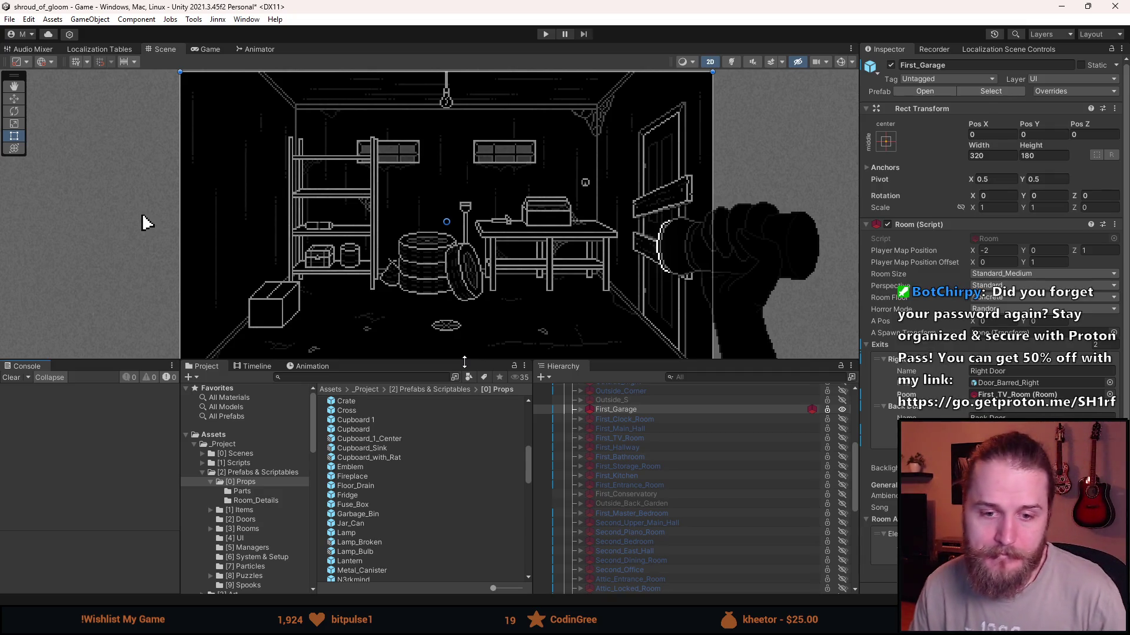
pyautogui.moveTo(483, 366); pyautogui.dragTo(479, 413)
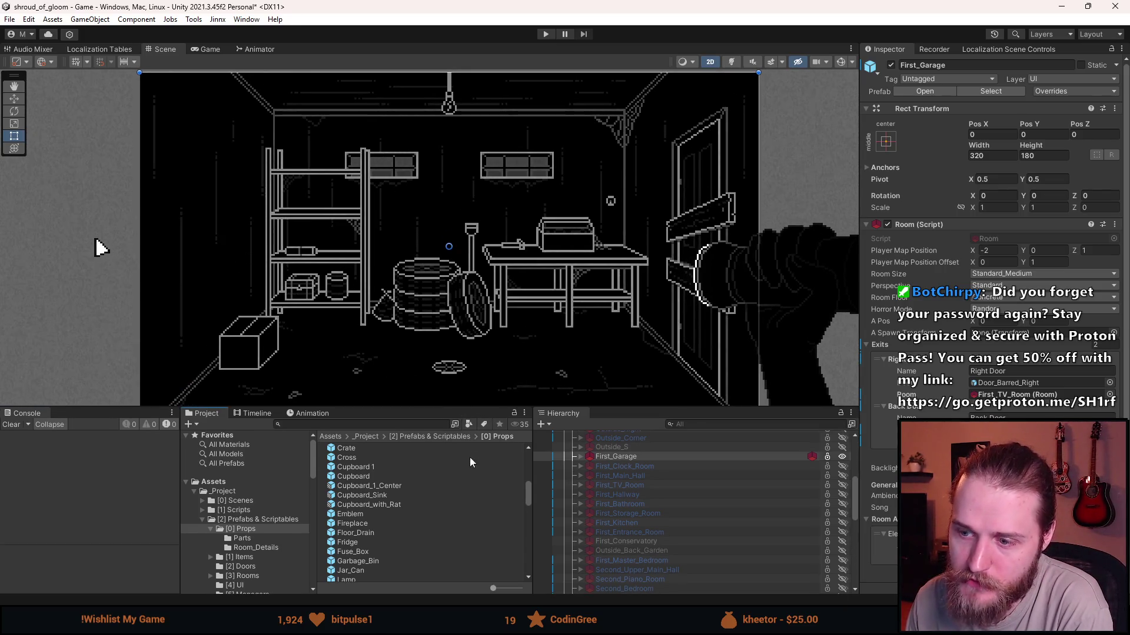
pyautogui.scroll(-3, 493, 370)
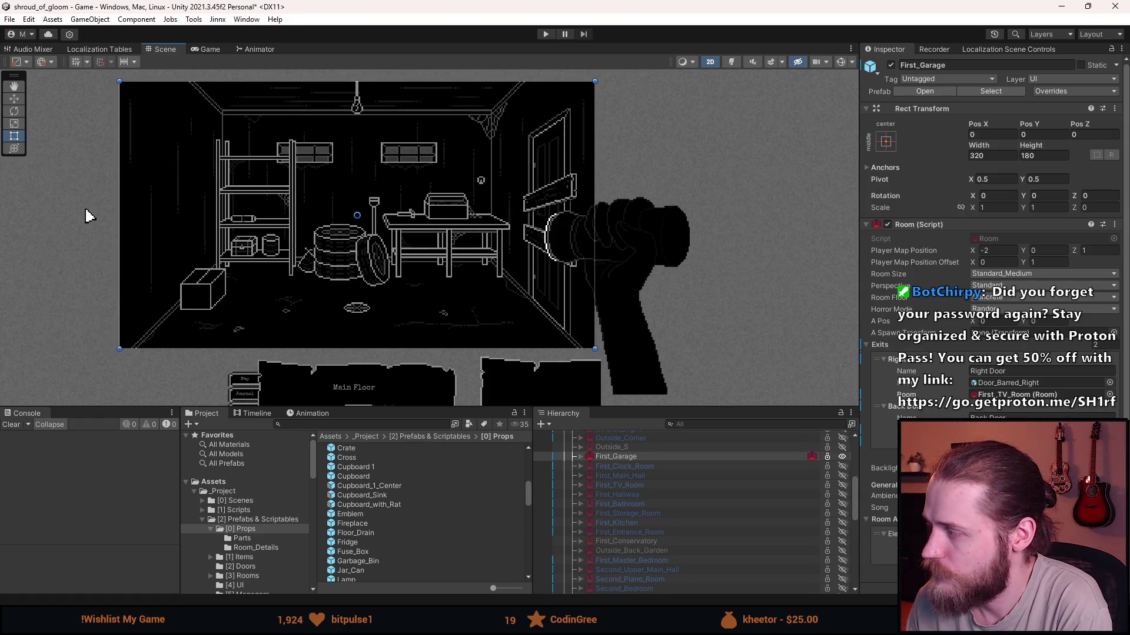
pyautogui.hotkey('alt', 'Tab')
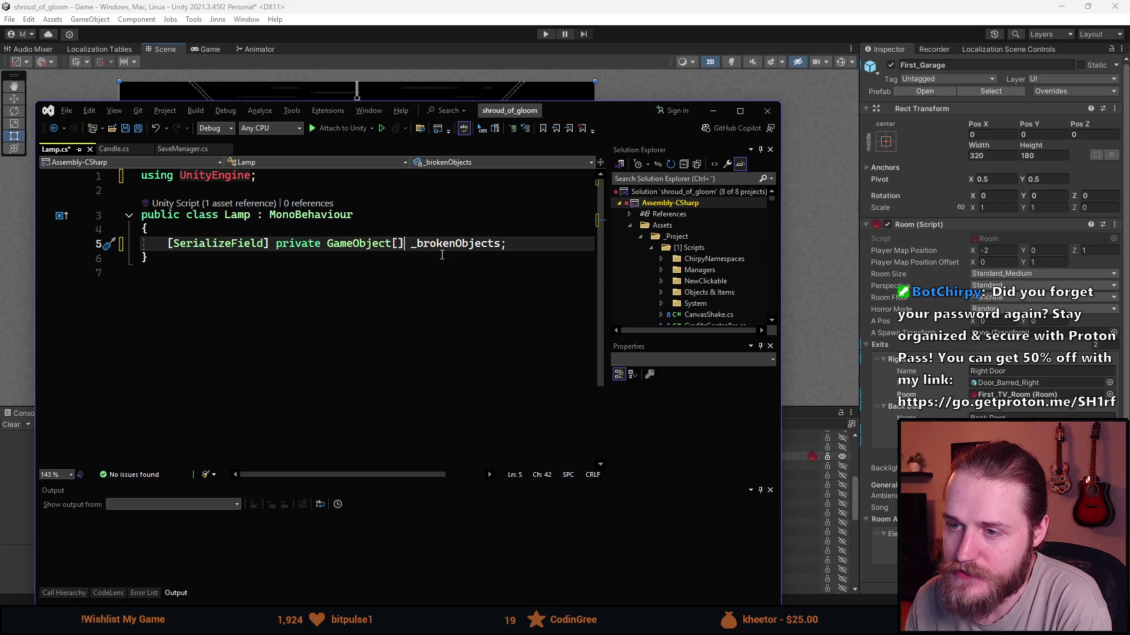
# Replace the _brokenObjects array with single GameObject fields _defaultLight and _brokenLight.
pyautogui.press('BackSpace')
pyautogui.press('BackSpace')
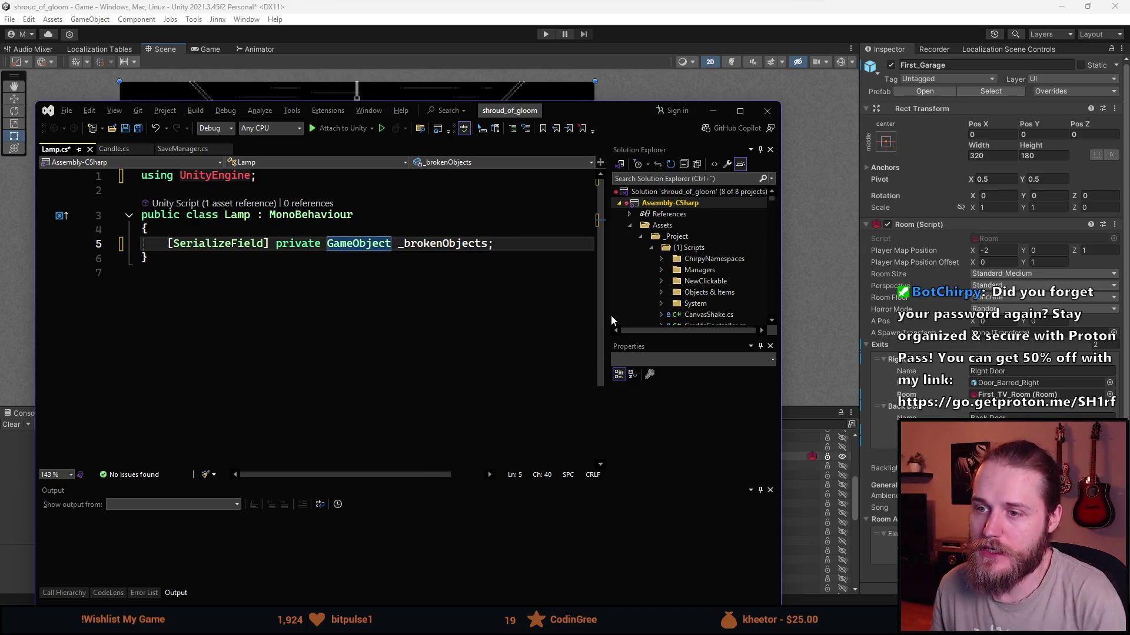
pyautogui.hotkey('ctrl', 'Right')
pyautogui.hotkey('ctrl', 'Right')
pyautogui.hotkey('ctrl', 'BackSpace')
pyautogui.write('_')
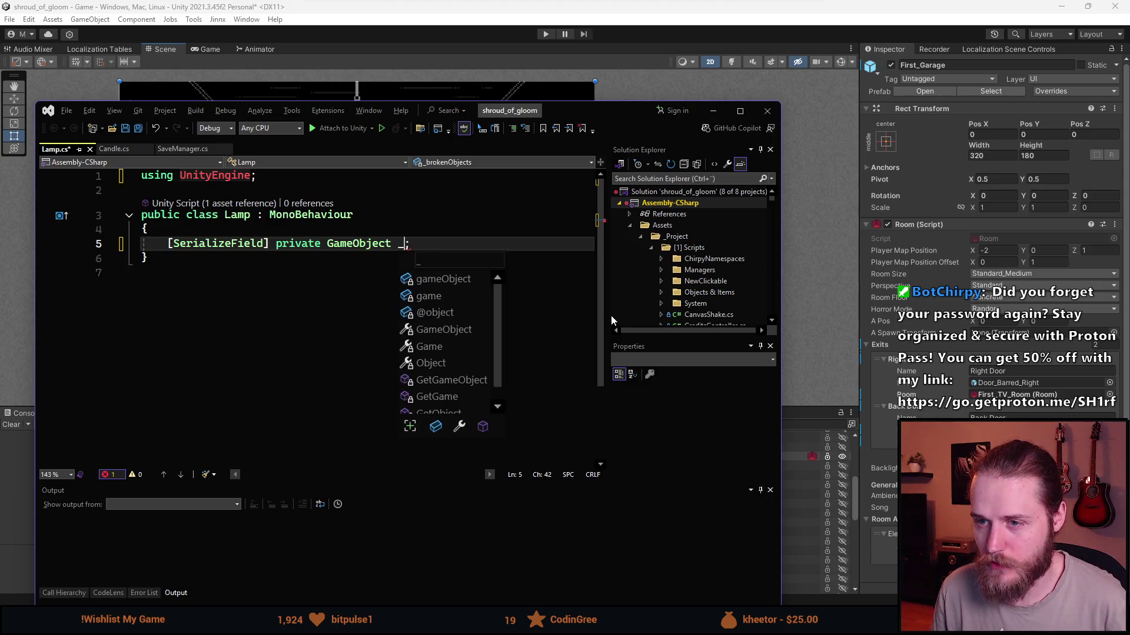
pyautogui.write('defa')
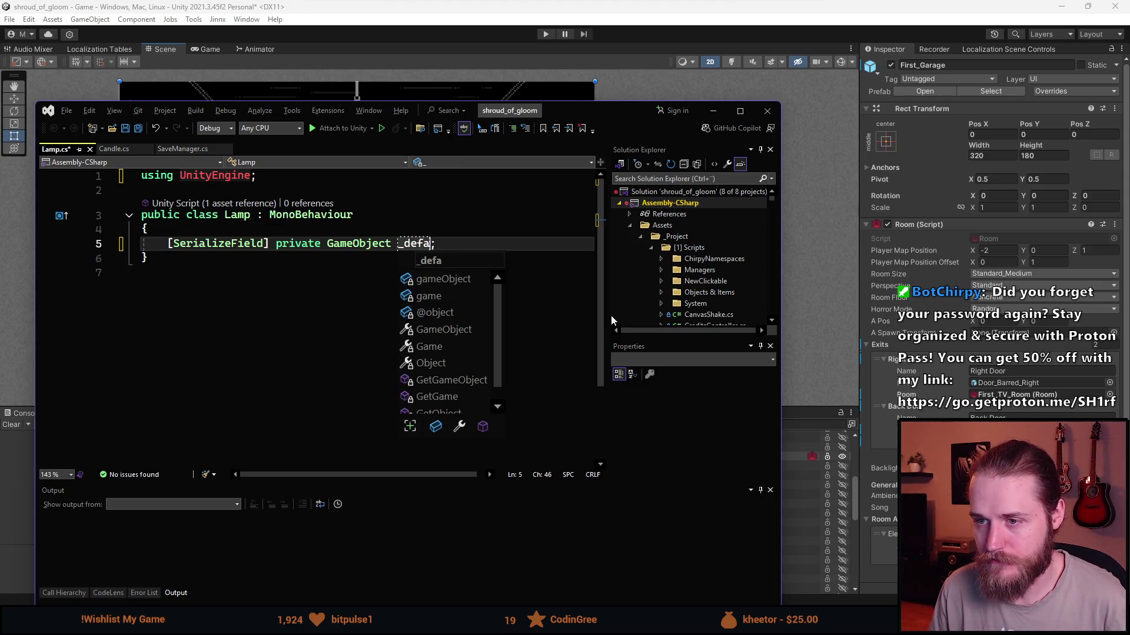
pyautogui.write('ultLight')
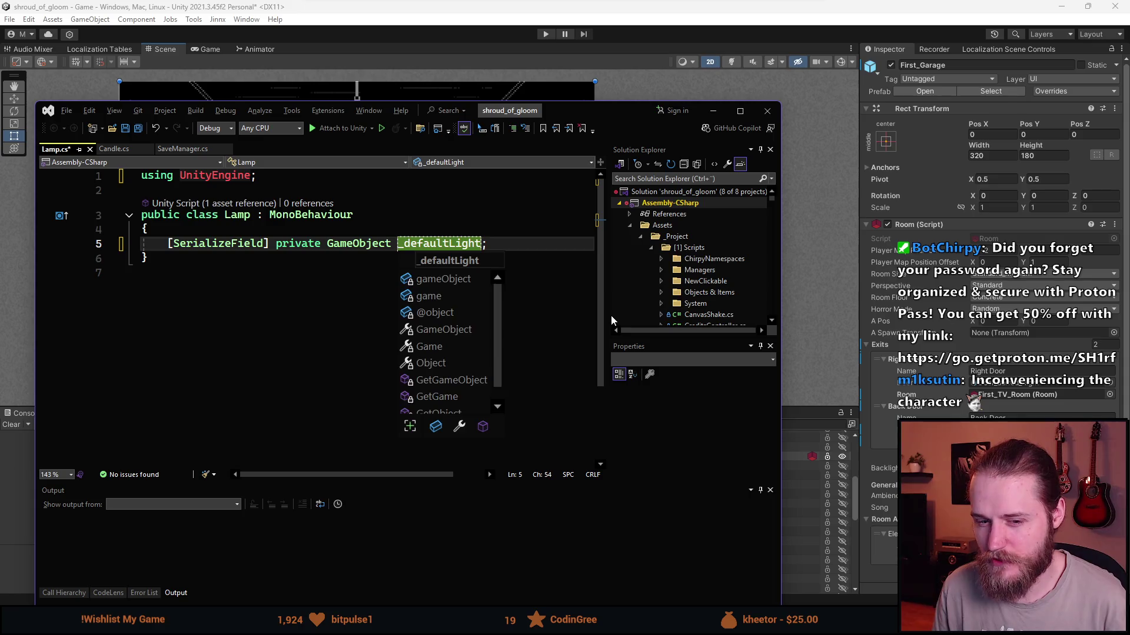
pyautogui.press('Escape')
pyautogui.hotkey('ctrl', 'd')
pyautogui.press('BackSpace')
pyautogui.press('BackSpace')
pyautogui.press('BackSpace')
pyautogui.press('BackSpace')
pyautogui.press('BackSpace')
pyautogui.press('BackSpace')
pyautogui.write('brokenLight')
pyautogui.press('End')
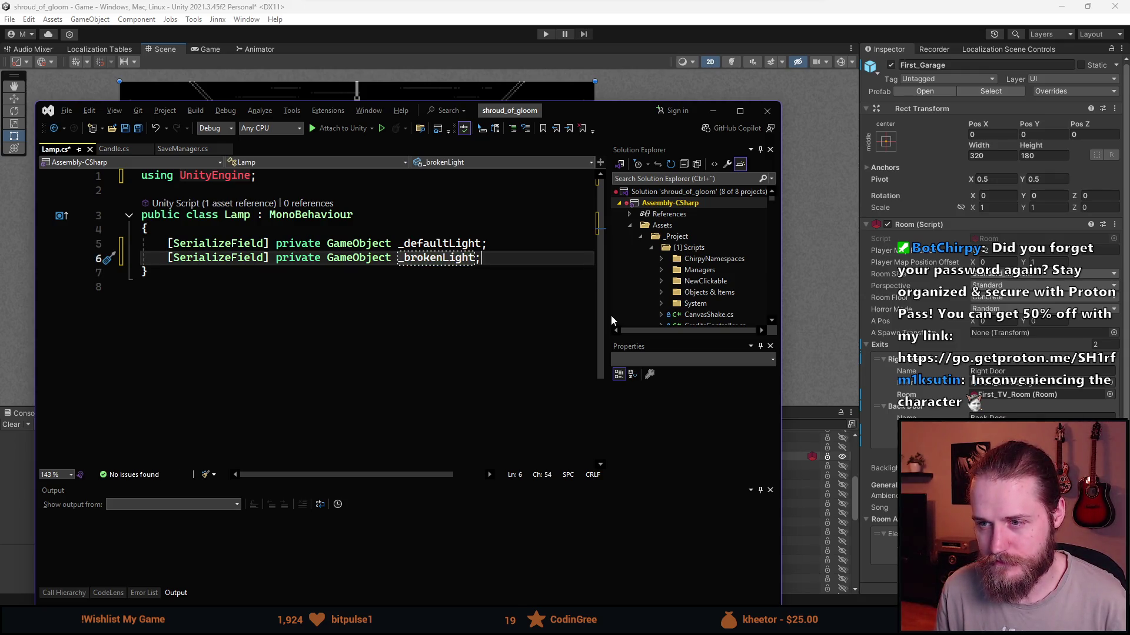
pyautogui.press('Up')
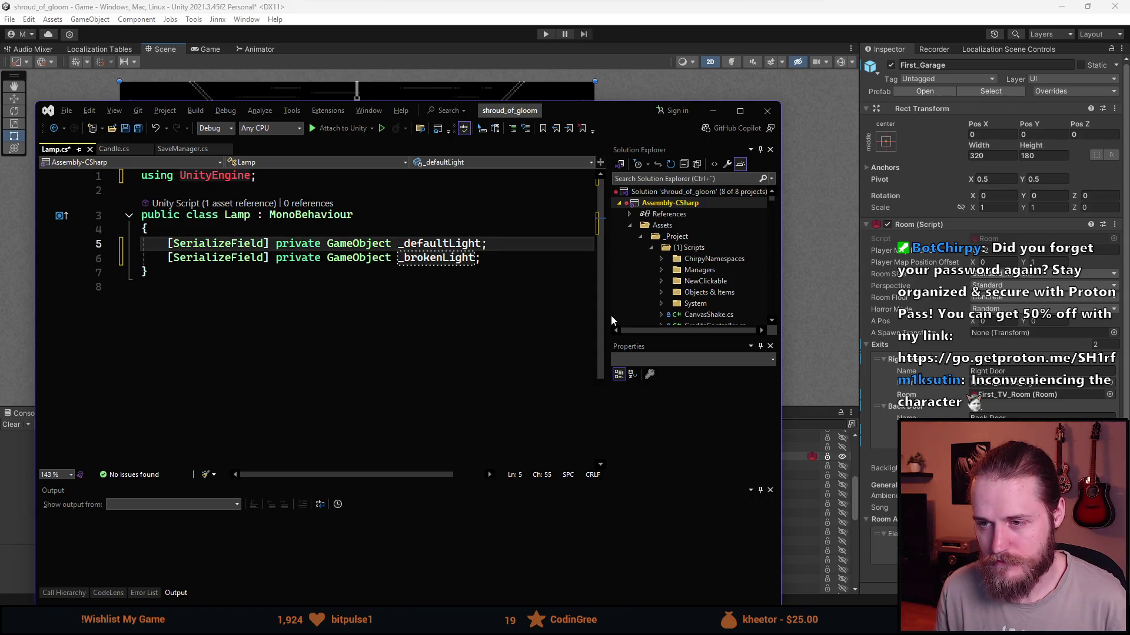
# Add public enum LampState { Lit, Unlit, Broken } above the fields.
pyautogui.hotkey('ctrl', 'Return')
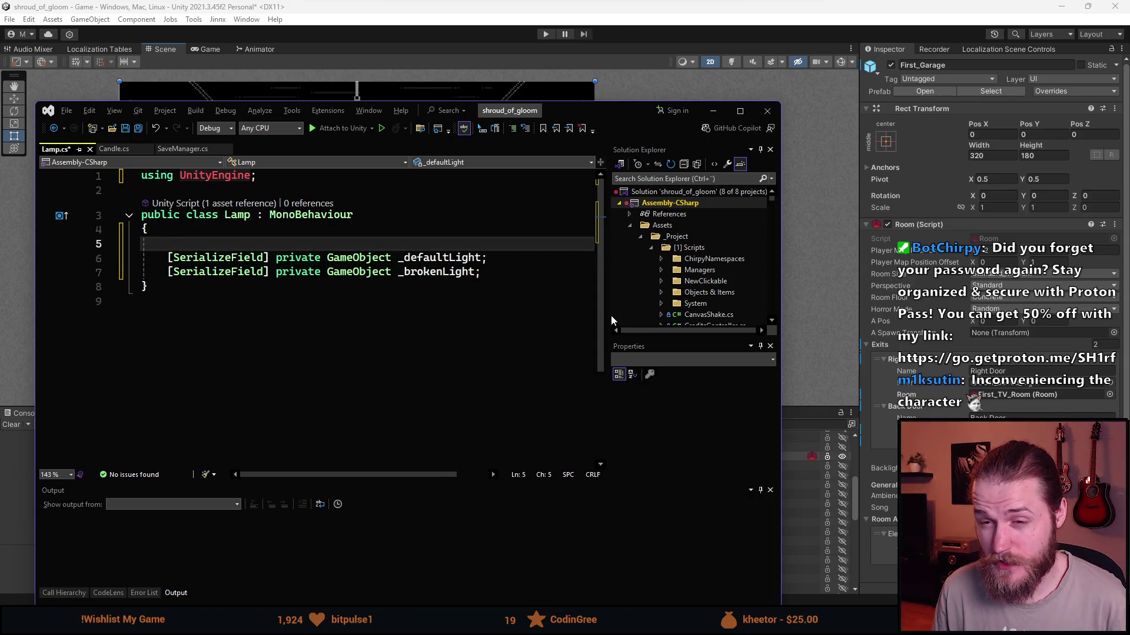
pyautogui.write('public La')
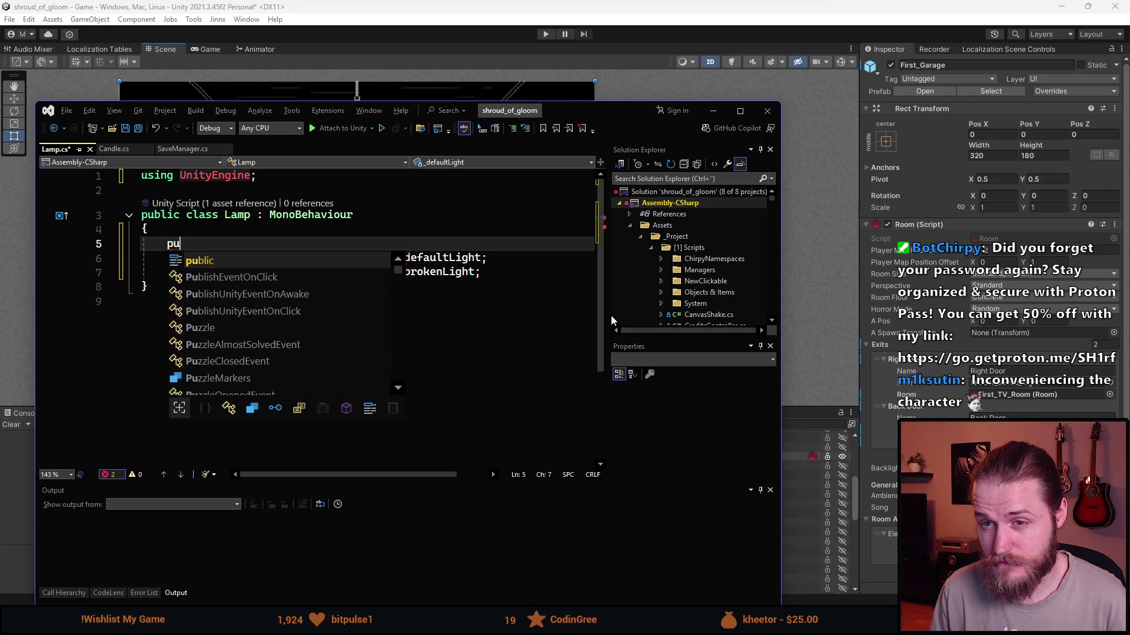
pyautogui.press('BackSpace')
pyautogui.press('BackSpace')
pyautogui.write('enum Lamp')
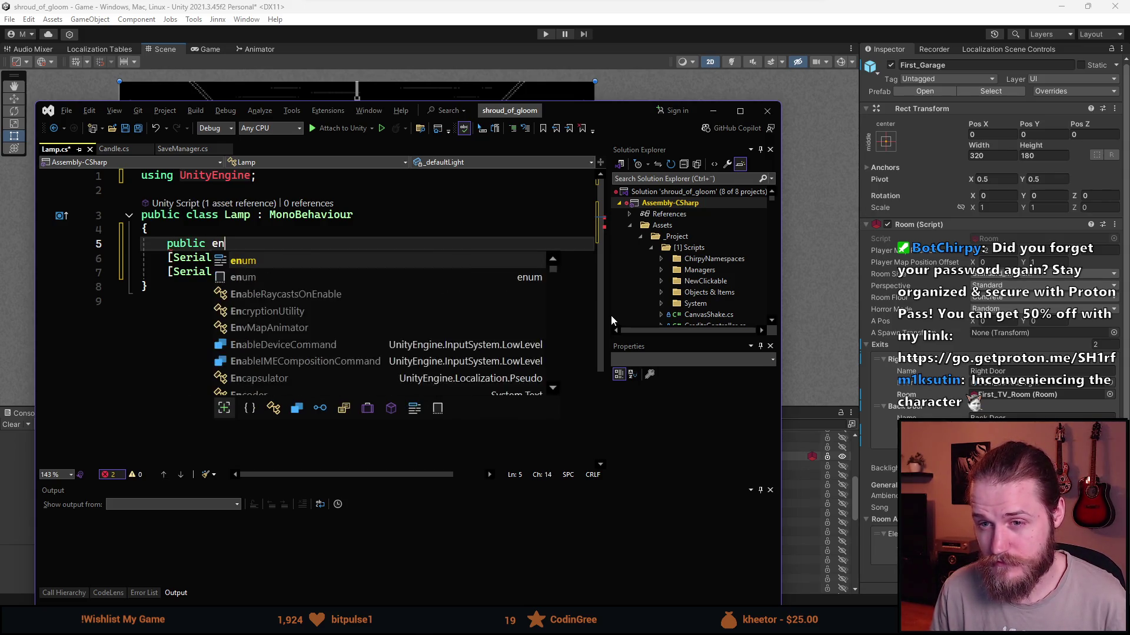
pyautogui.write('Sta')
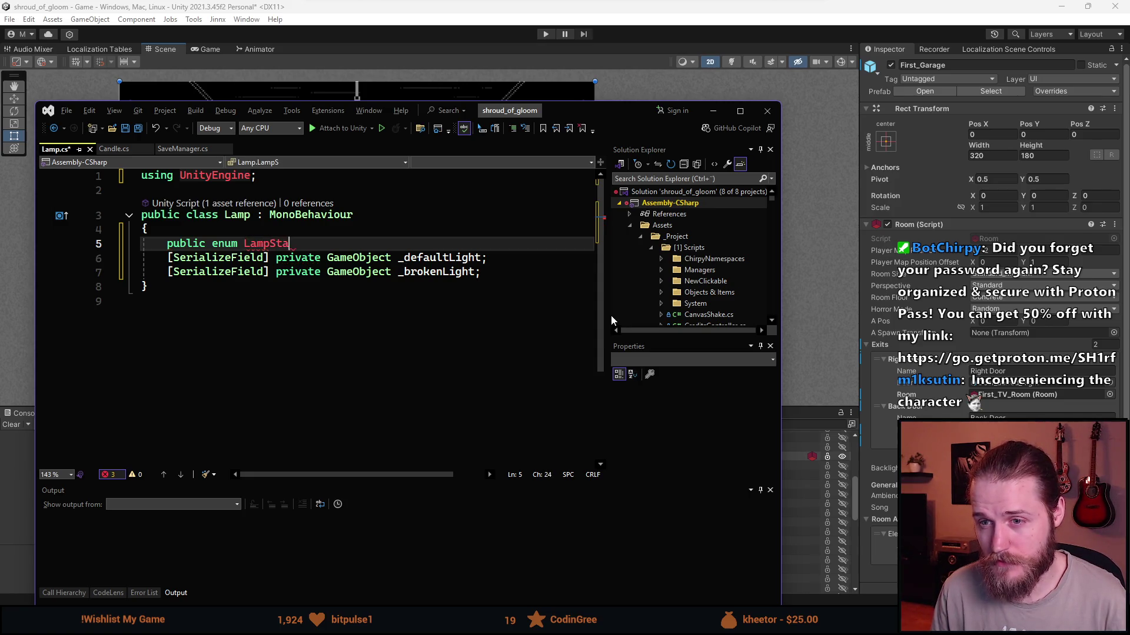
pyautogui.write('te {')
pyautogui.write(' Lit, U')
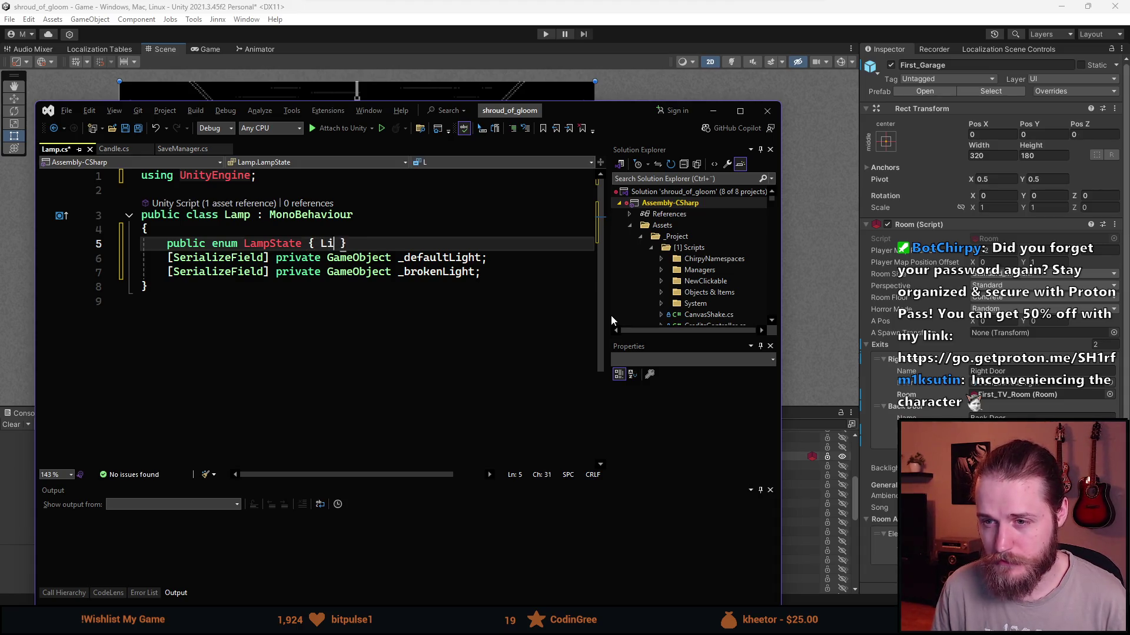
pyautogui.write('nlit,')
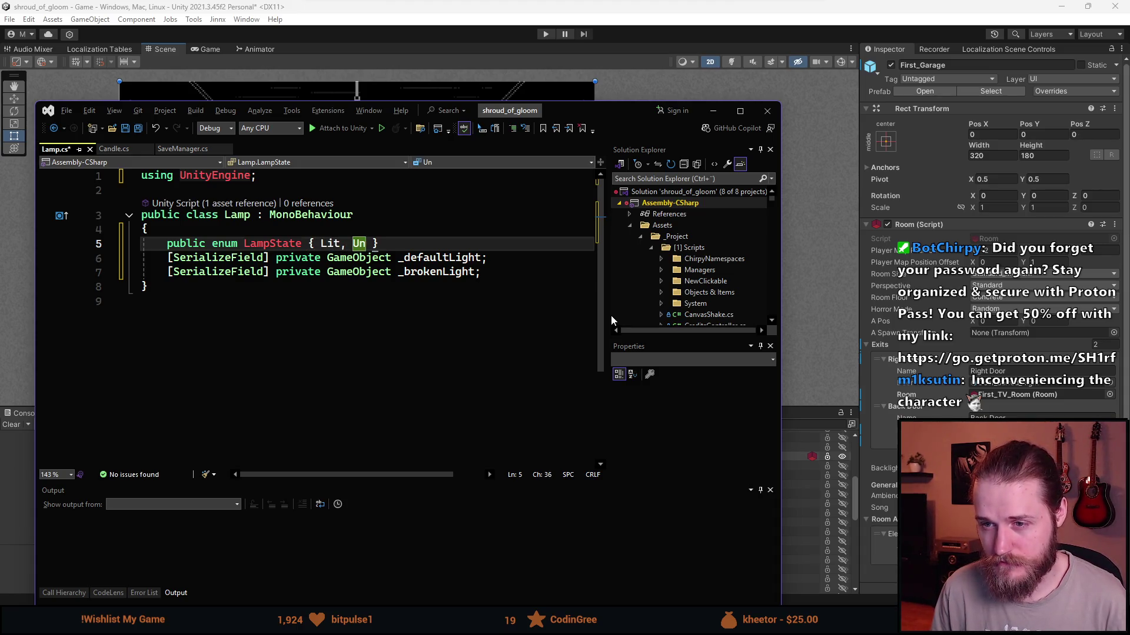
pyautogui.write(' Broken')
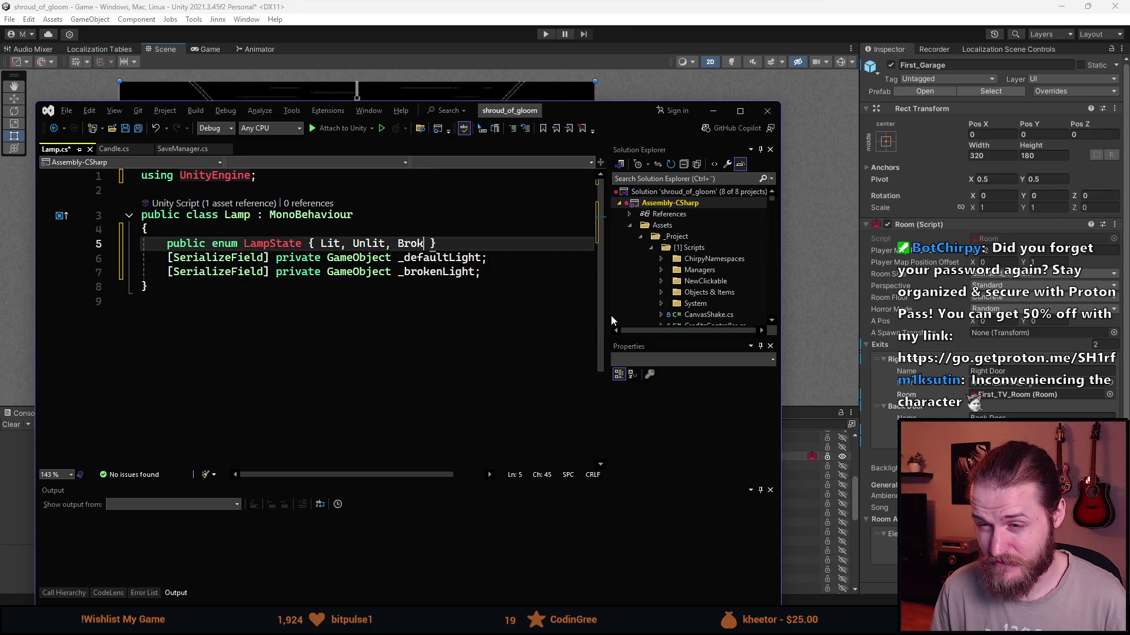
pyautogui.press('End')
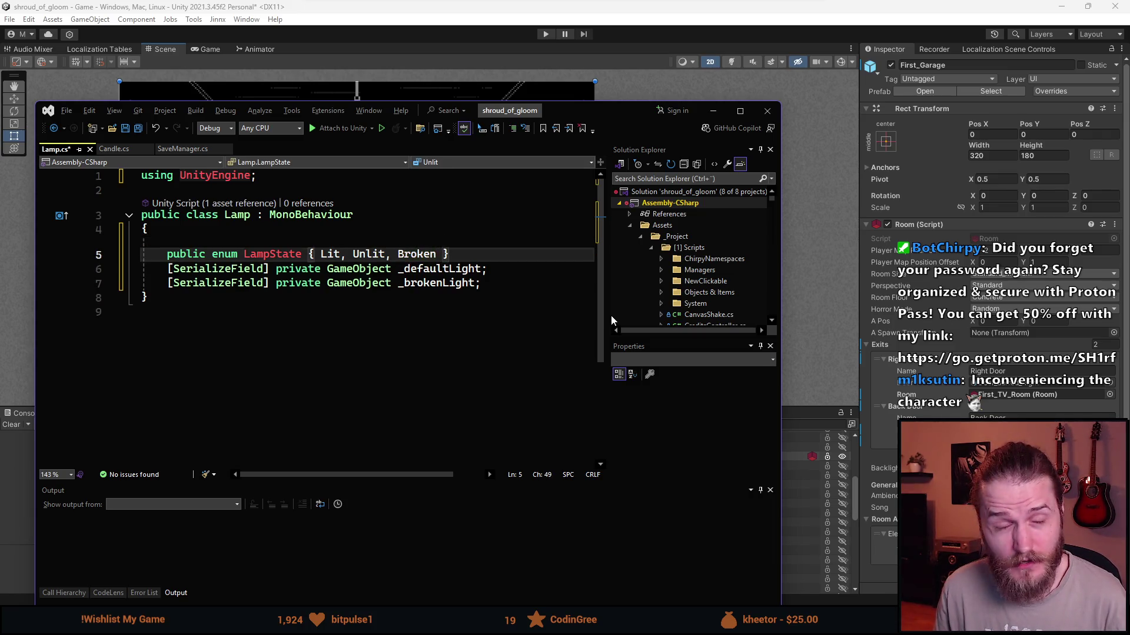
pyautogui.press('Down')
pyautogui.press('Down')
pyautogui.press('End')
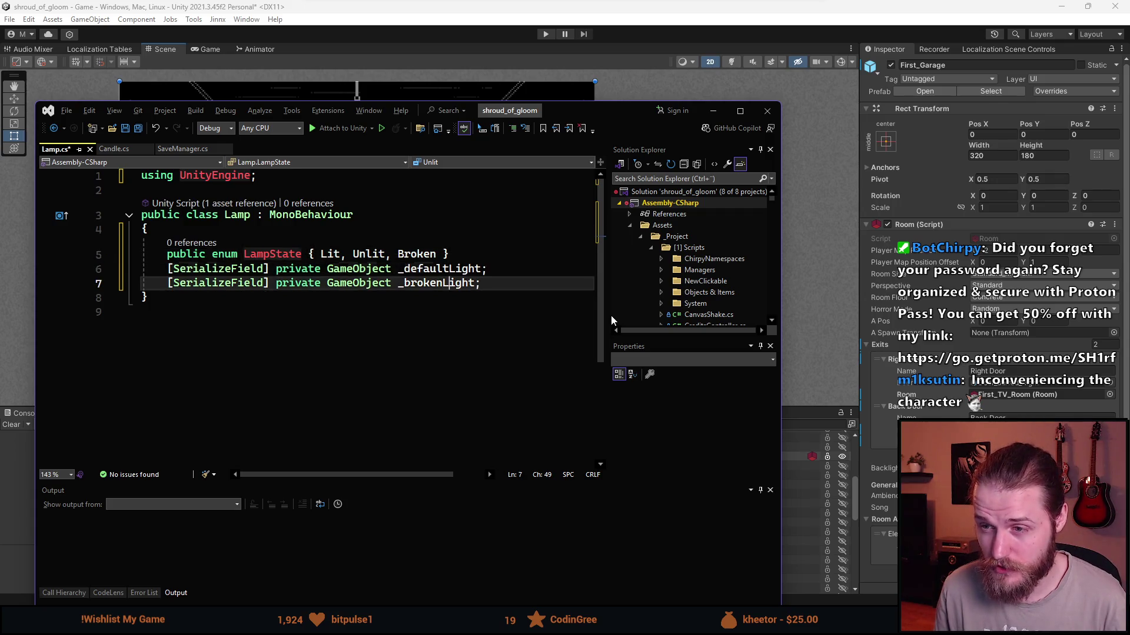
# Start another serialized GameObject field below _brokenLight using the sf snippet, then return to Unity.
pyautogui.press('Return')
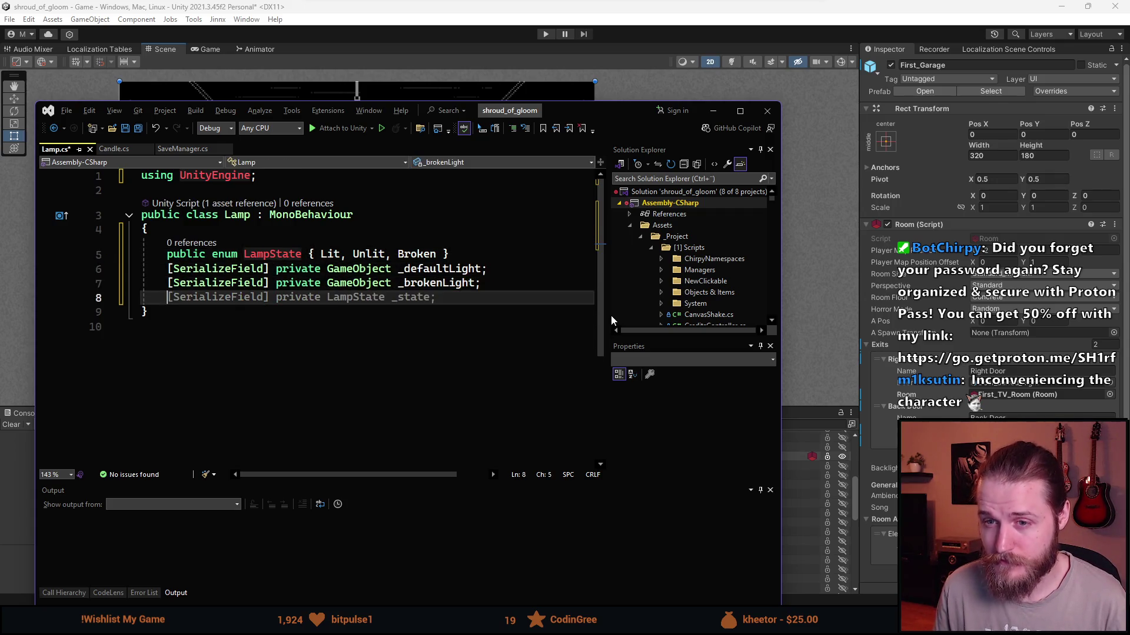
pyautogui.write('sf')
pyautogui.press('Tab')
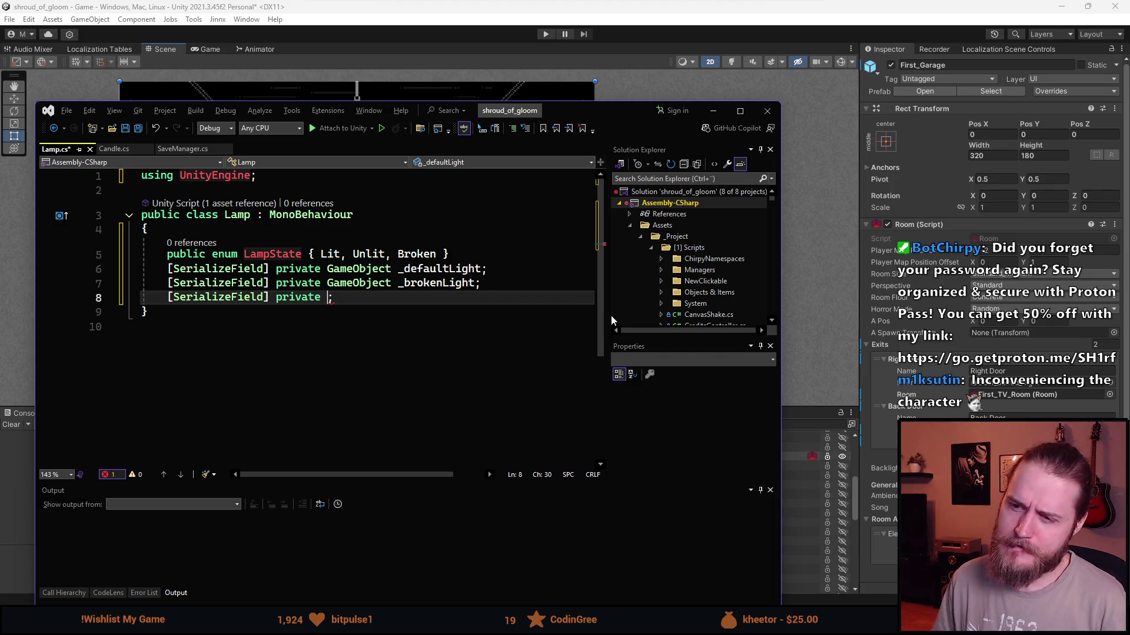
pyautogui.write('GameObject')
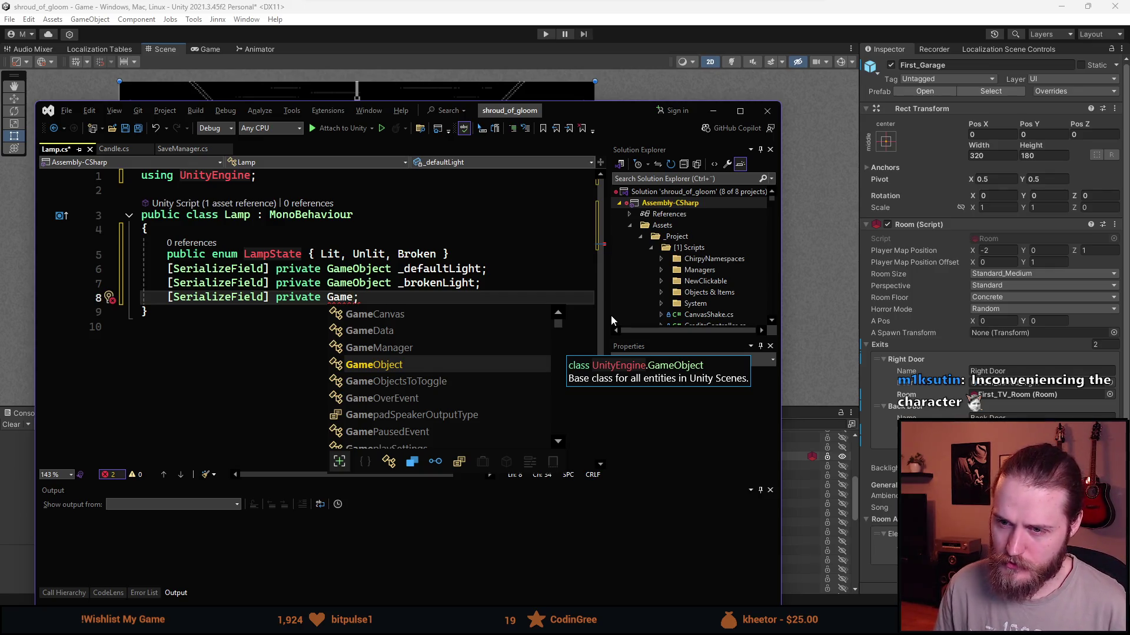
pyautogui.press('Tab')
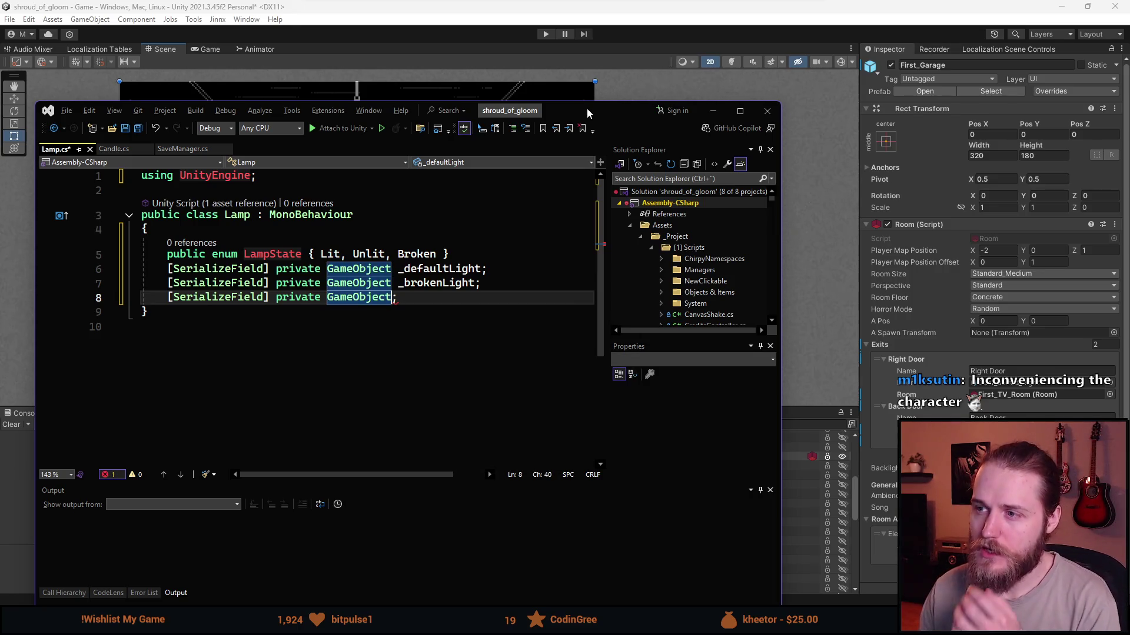
pyautogui.hotkey('alt', 'Tab')
pyautogui.scroll(-5, 374, 530)
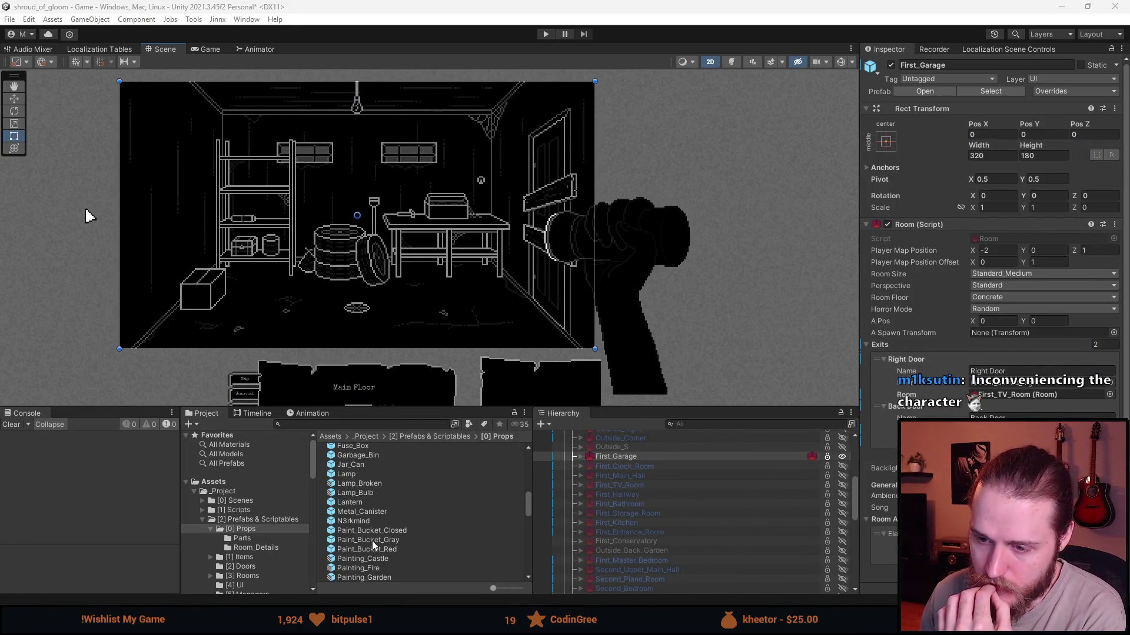
# Open the Lamp prefab and expand Lamp and Light_Switch in the Hierarchy to view their children.
pyautogui.doubleClick(355, 477)
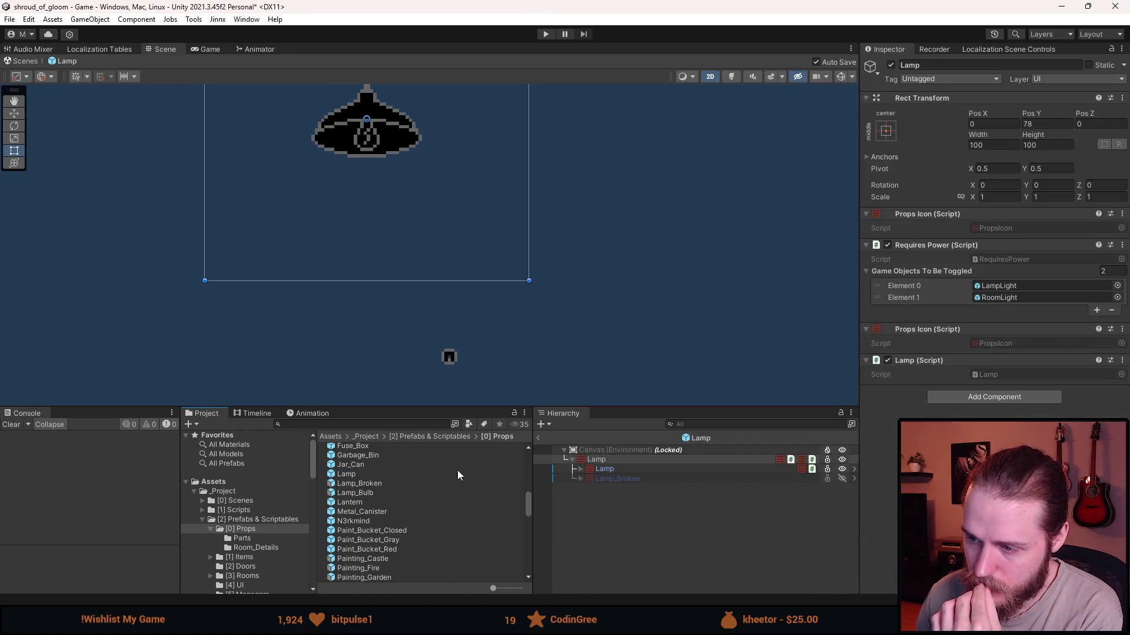
pyautogui.click(580, 469)
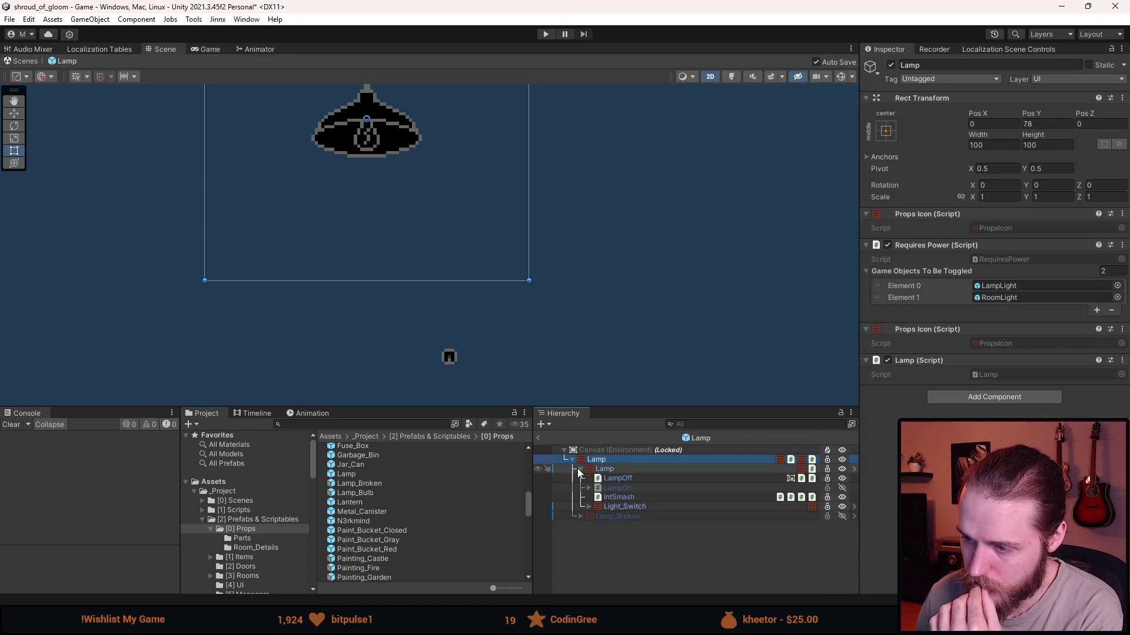
pyautogui.click(588, 507)
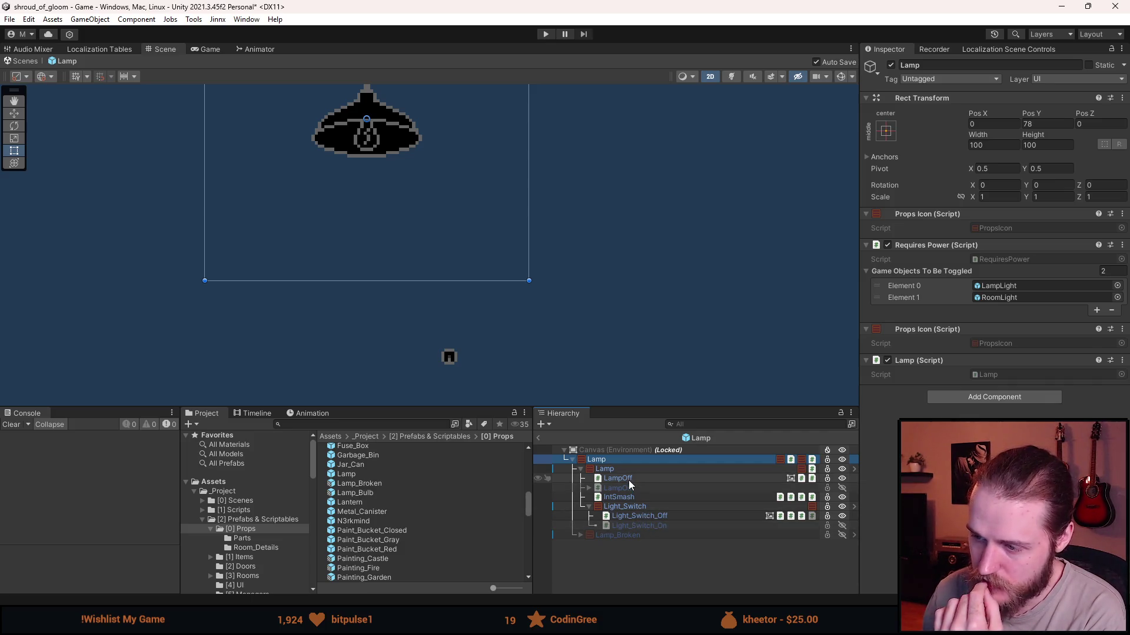
pyautogui.click(591, 507)
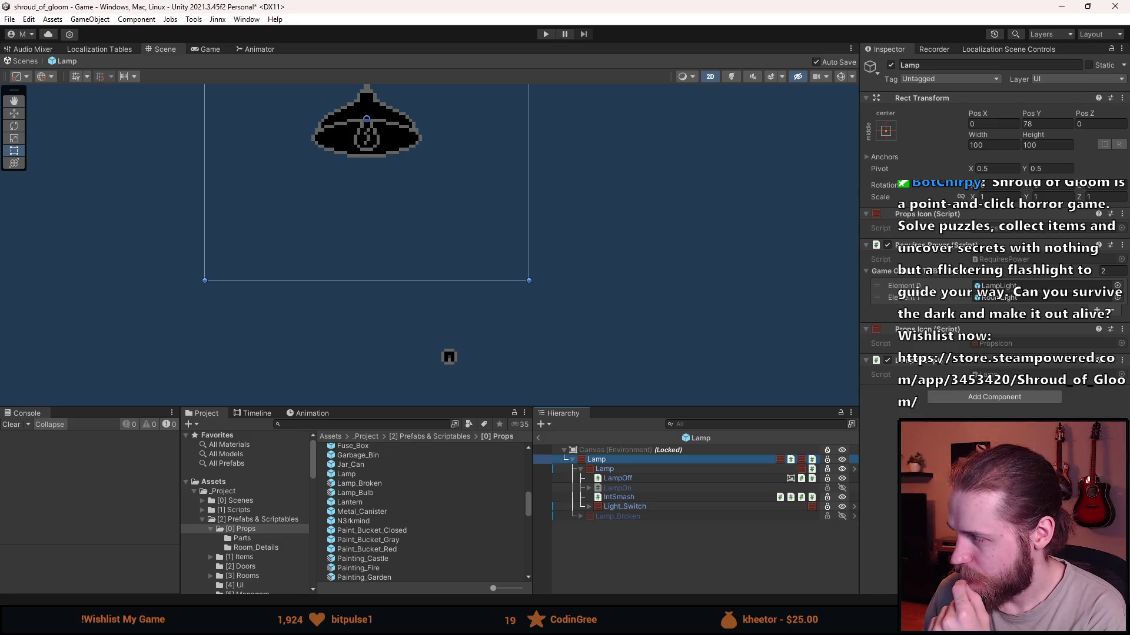
pyautogui.hotkey('alt', 'Tab')
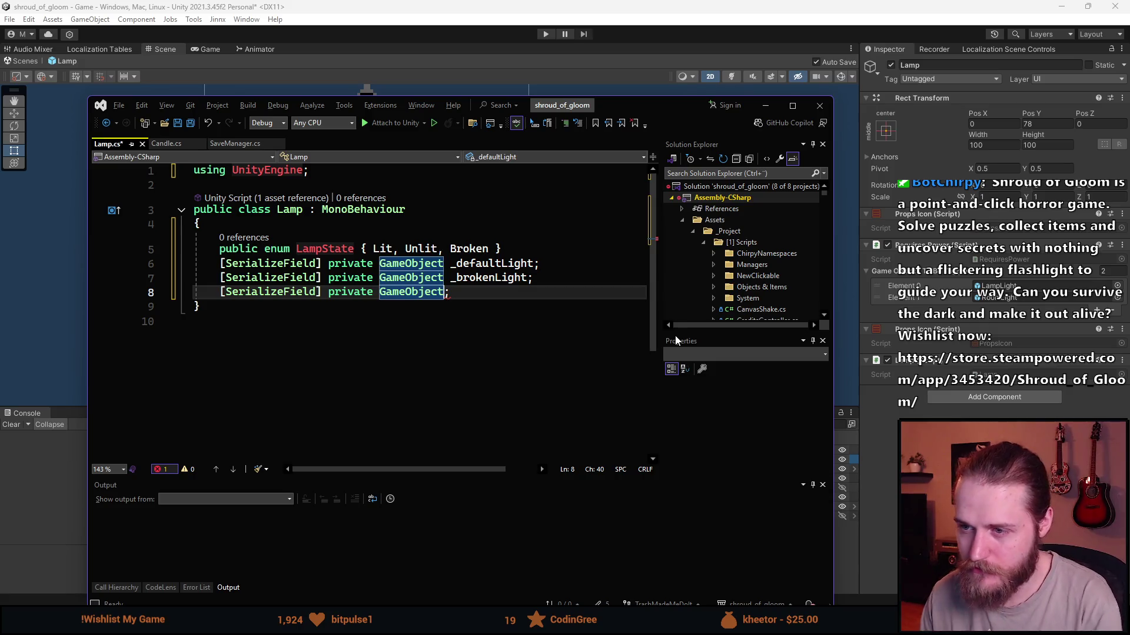
# Create serialized GameObject fields _litLamp, _unlitLamp, _litSwitch and _unlitSwitch.
pyautogui.write('_litLamp')
pyautogui.hotkey('ctrl', 'd')
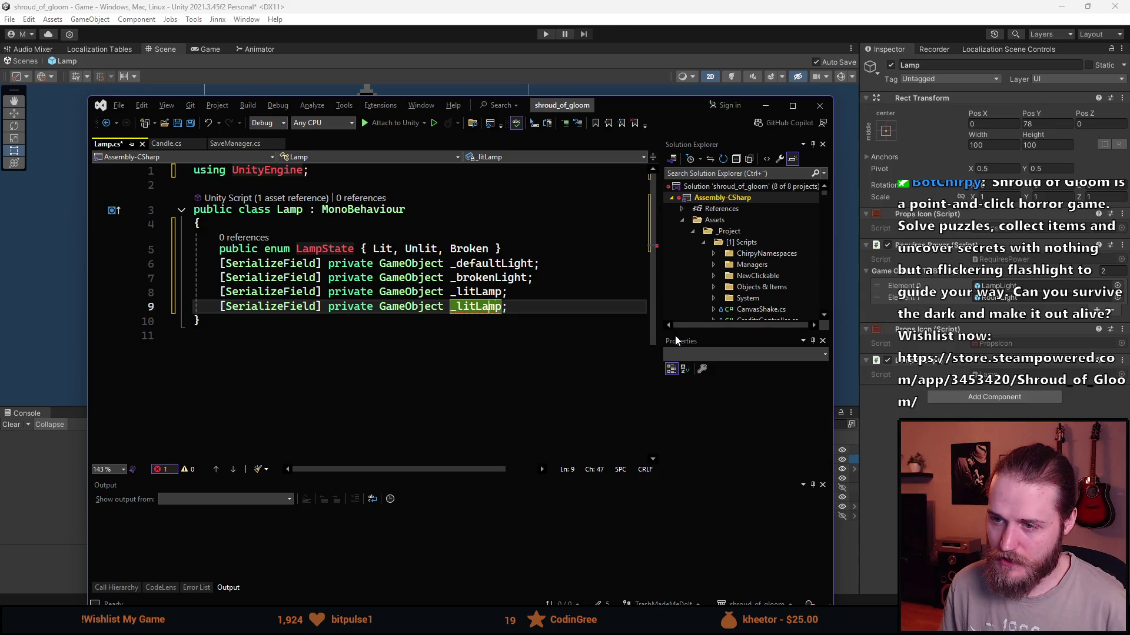
pyautogui.write('_unlitLamp')
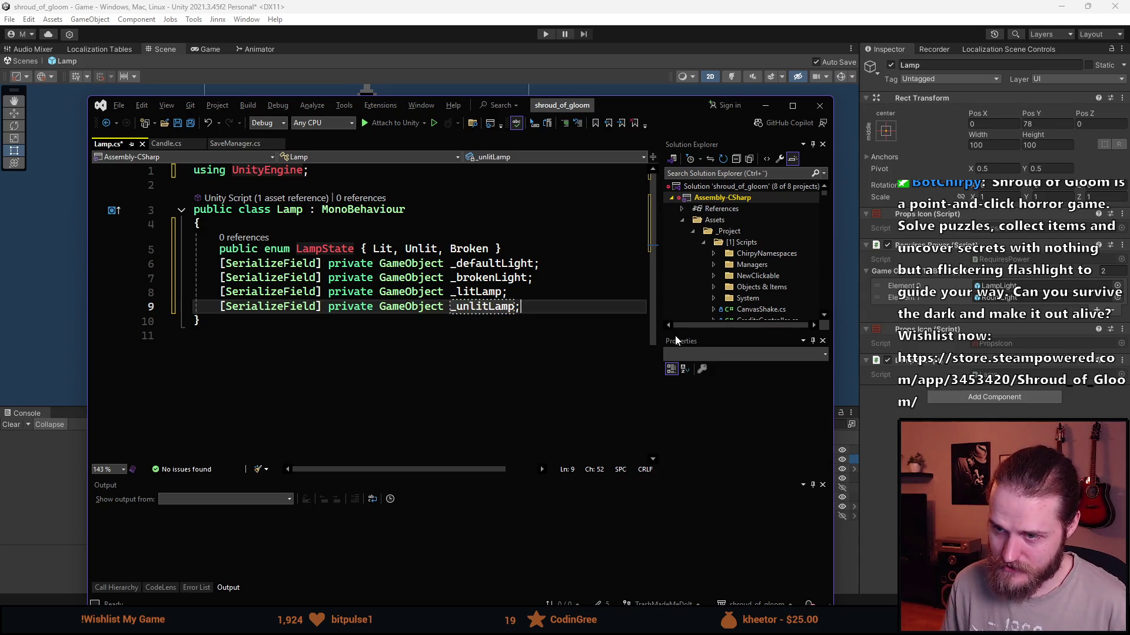
pyautogui.hotkey('ctrl', 'd')
pyautogui.press('Left')
pyautogui.hotkey('ctrl', 'shift', 'Left')
pyautogui.write('_')
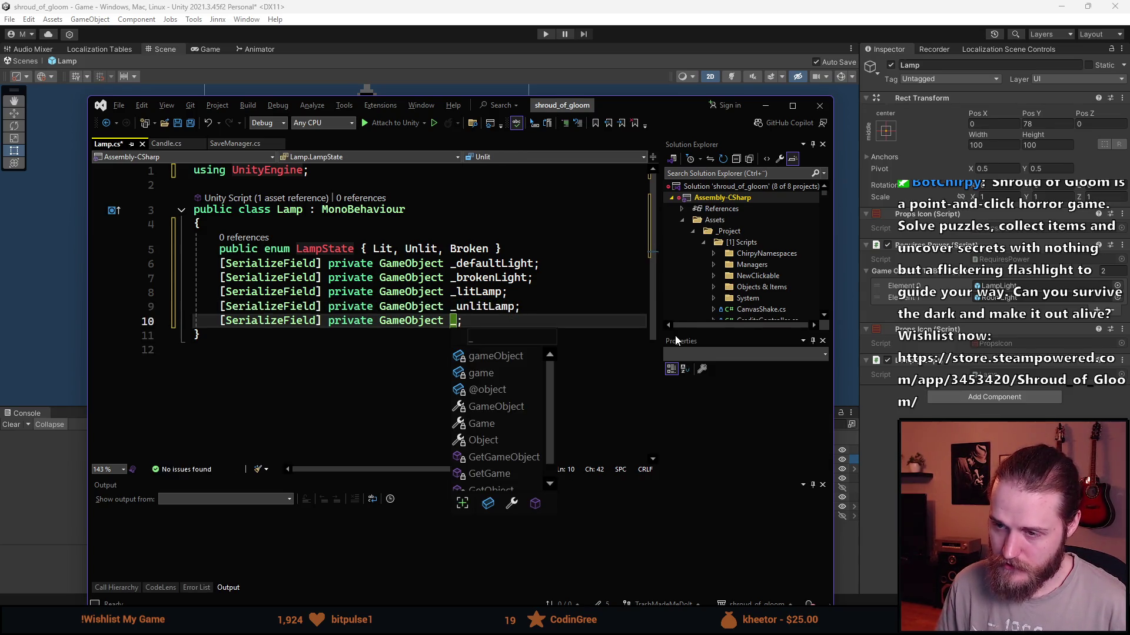
pyautogui.write('li')
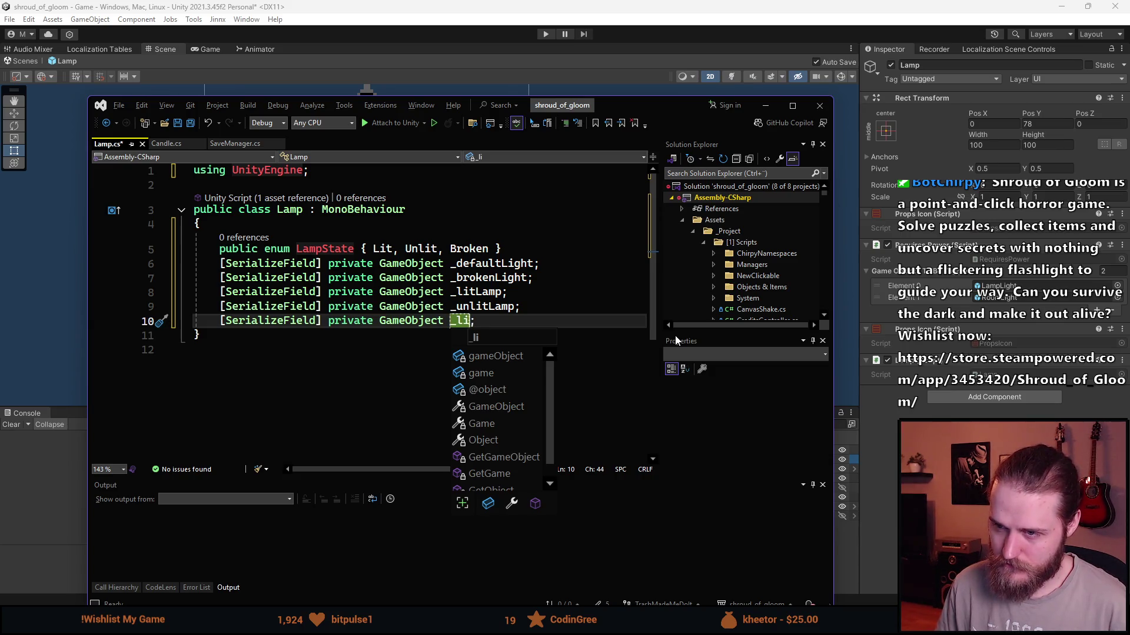
pyautogui.write('tSwitch')
pyautogui.hotkey('ctrl', 'd')
pyautogui.hotkey('ctrl', 'Left')
pyautogui.press('Right')
pyautogui.write('un')
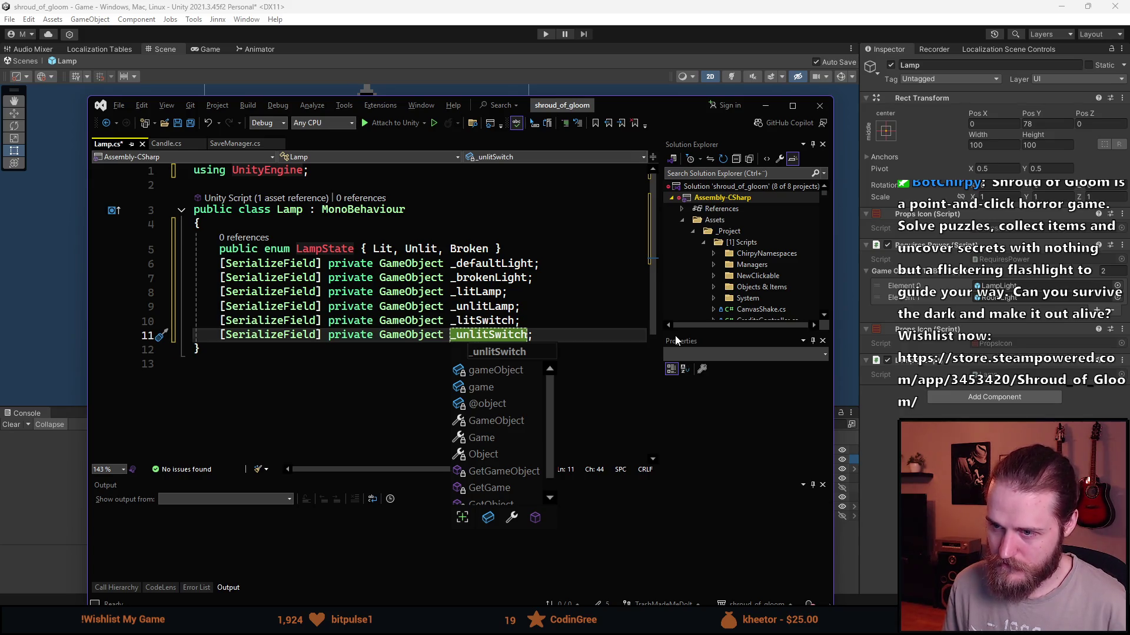
# Reorder the fields so _litSwitch sits under _litLamp, followed by the unlit fields.
pyautogui.hotkey('alt', 'Up')
pyautogui.press('Up')
pyautogui.press('Up')
pyautogui.hotkey('alt', 'f')
pyautogui.press('Escape')
pyautogui.hotkey('alt', 'f')
pyautogui.press('Escape')
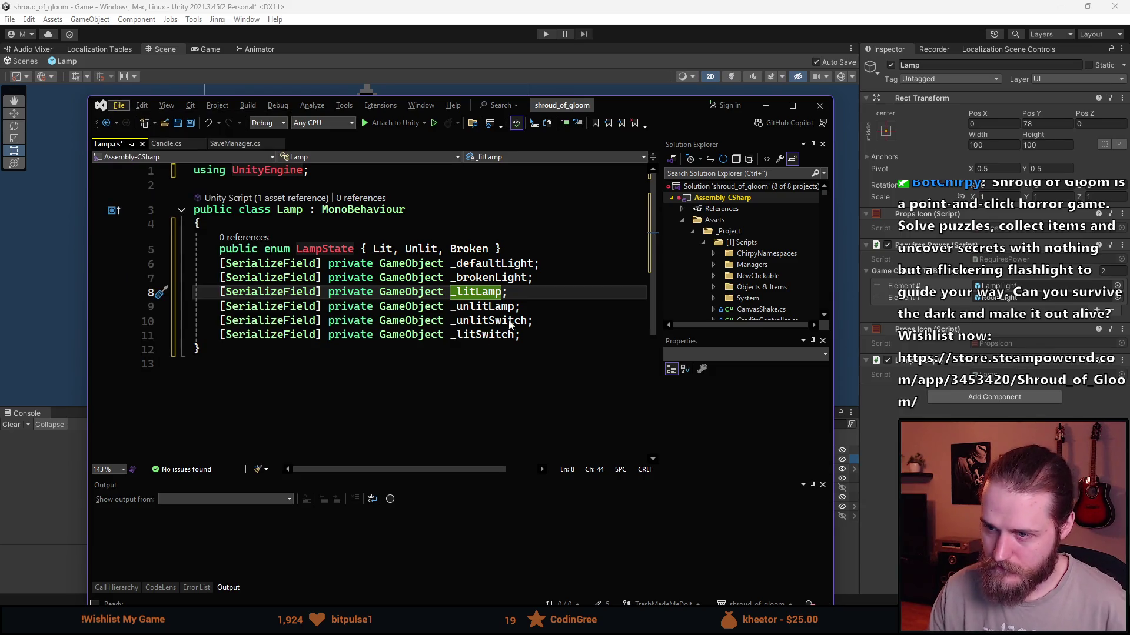
pyautogui.click(532, 336)
pyautogui.hotkey('alt', 'Up')
pyautogui.hotkey('alt', 'Up')
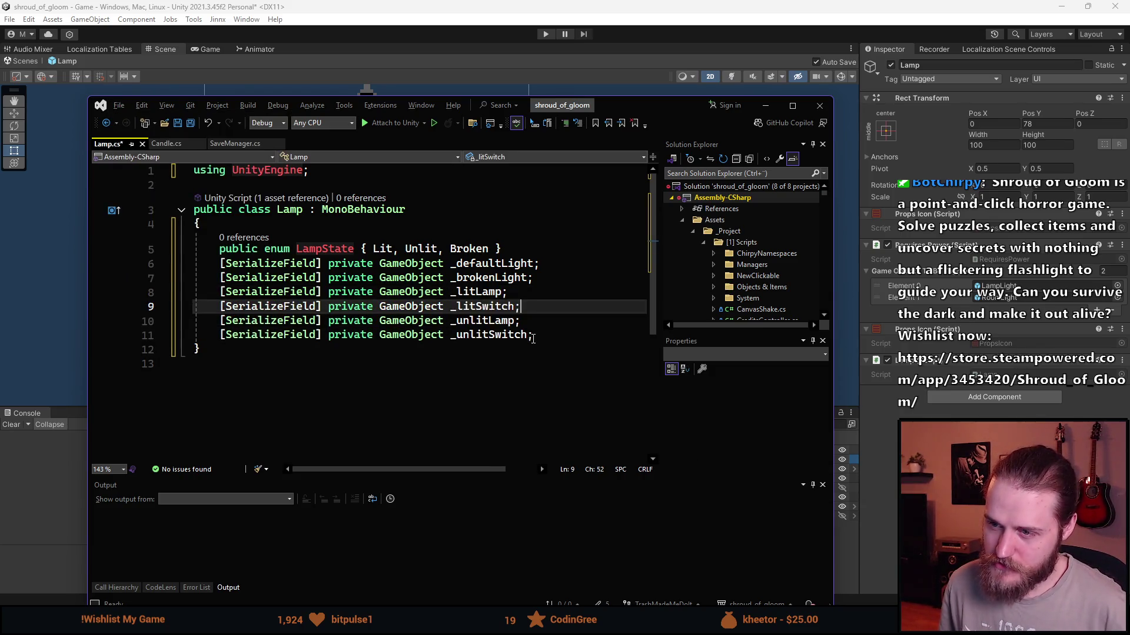
# Add an empty private void ToggleLamp() { } method below the fields.
pyautogui.click(583, 333)
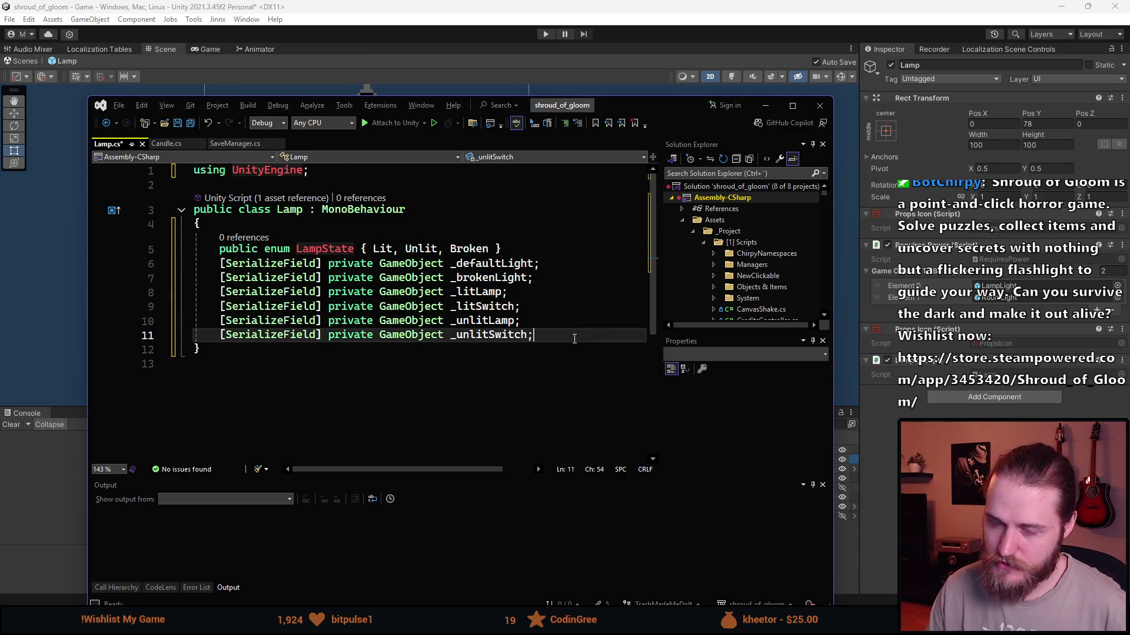
pyautogui.press('Return')
pyautogui.press('Return')
pyautogui.write('Toggl')
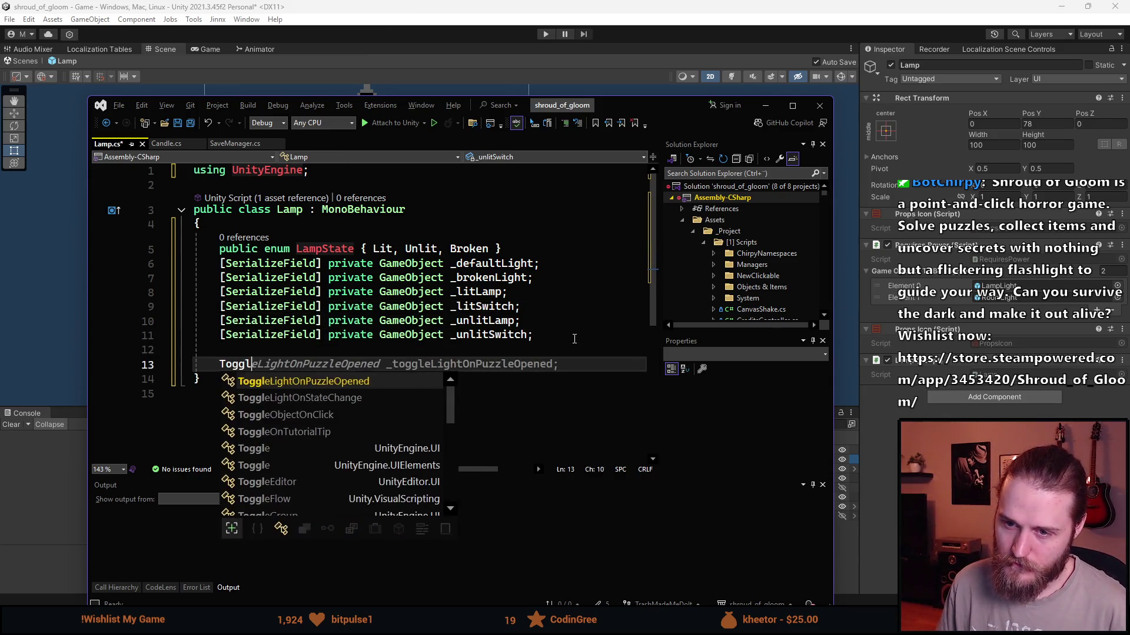
pyautogui.press('BackSpace')
pyautogui.press('BackSpace')
pyautogui.press('BackSpace')
pyautogui.write('private v')
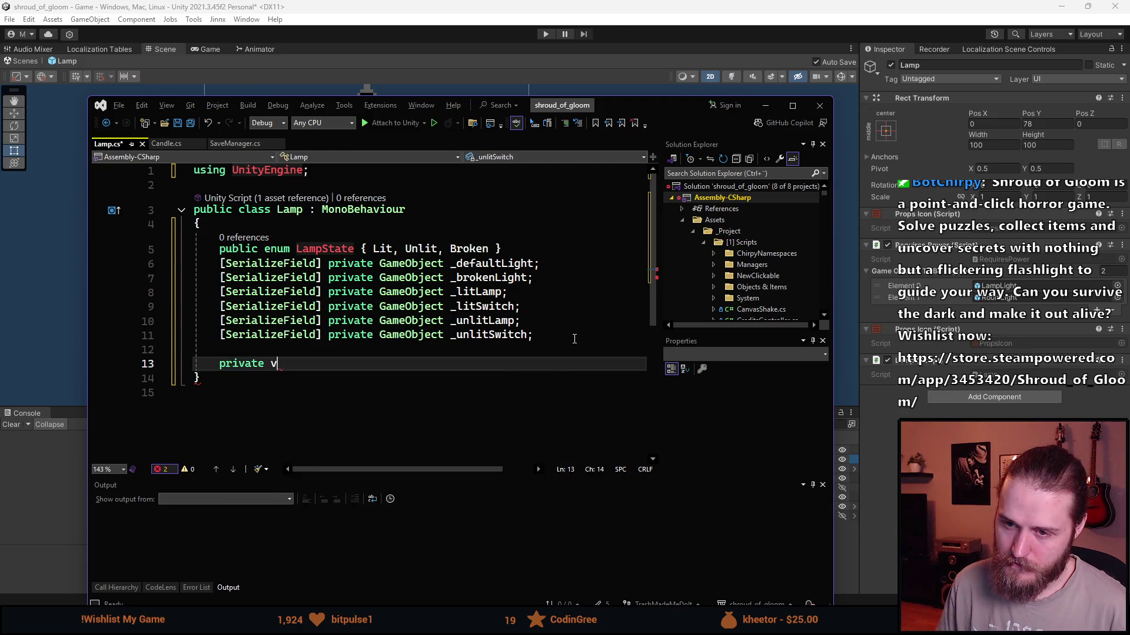
pyautogui.write('oid ToggleLamp()')
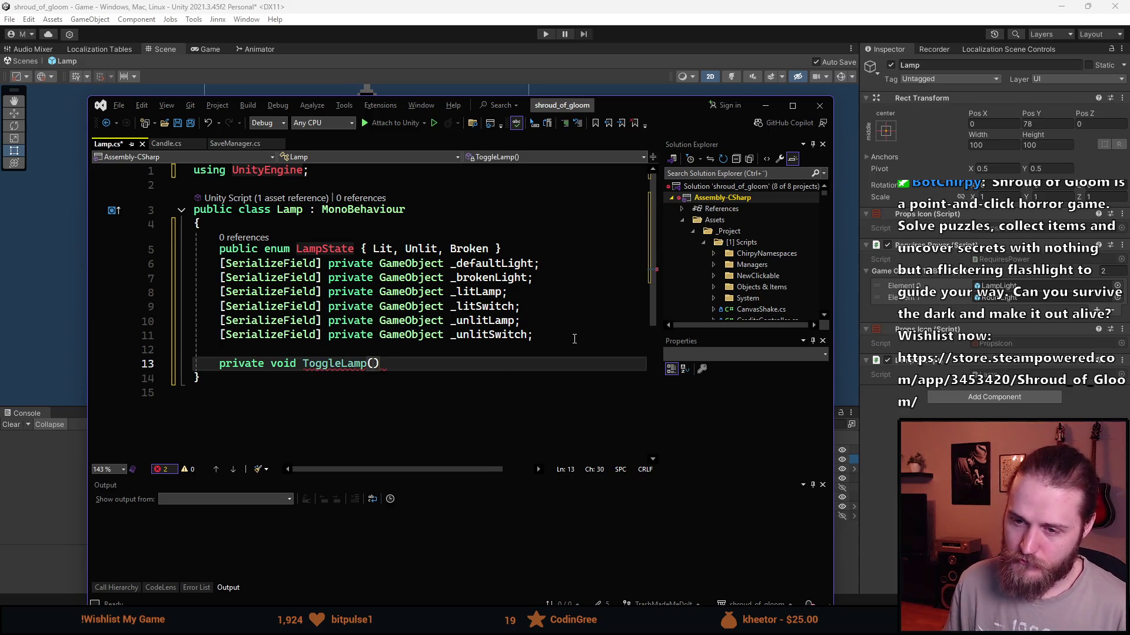
pyautogui.press('Return')
pyautogui.write('{')
pyautogui.press('Return')
pyautogui.scroll(-1, 307, 383)
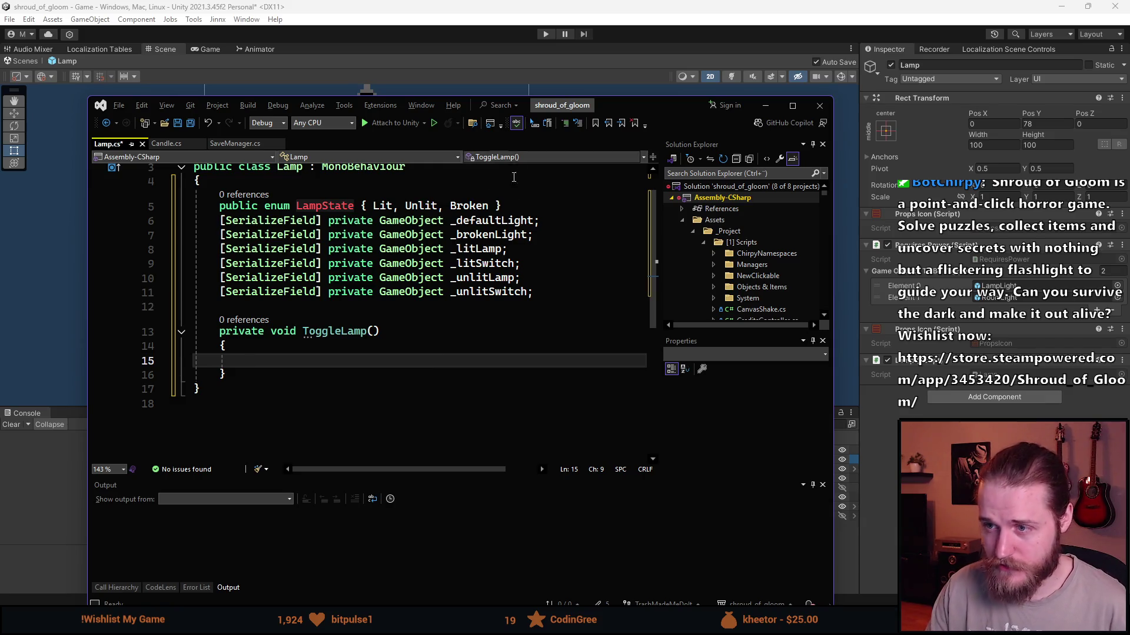
pyautogui.hotkey('ctrl', '-')
pyautogui.click(525, 294)
pyautogui.click(548, 203)
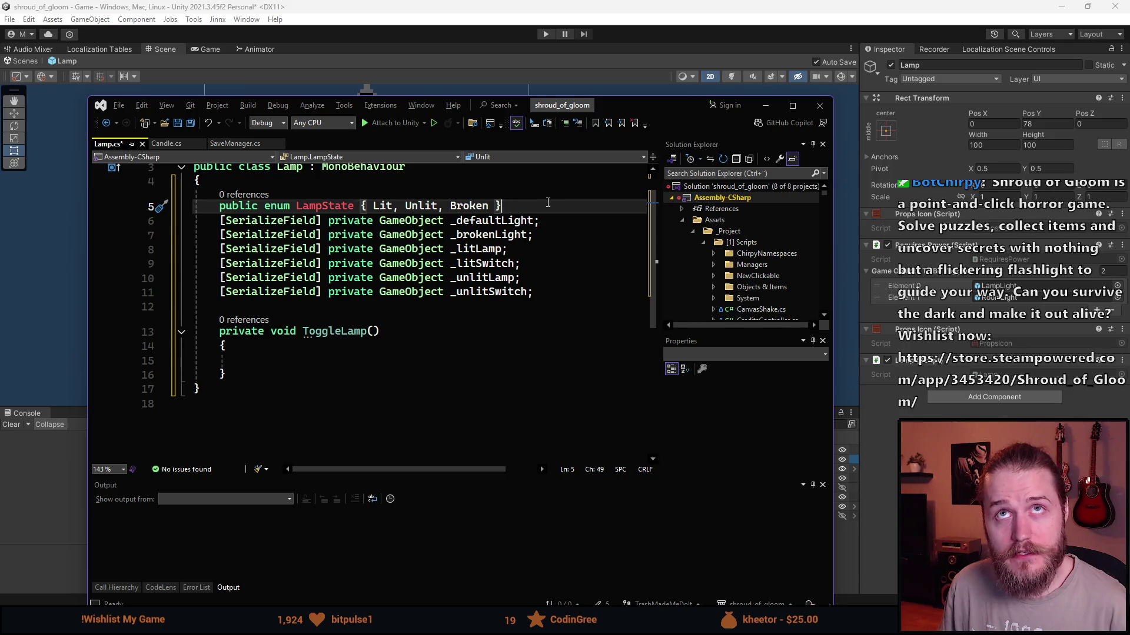
# Add a serialized LampState _currentState field below the LampState enum.
pyautogui.press('Return')
pyautogui.write('sfp')
pyautogui.press('Tab')
pyautogui.press('Tab')
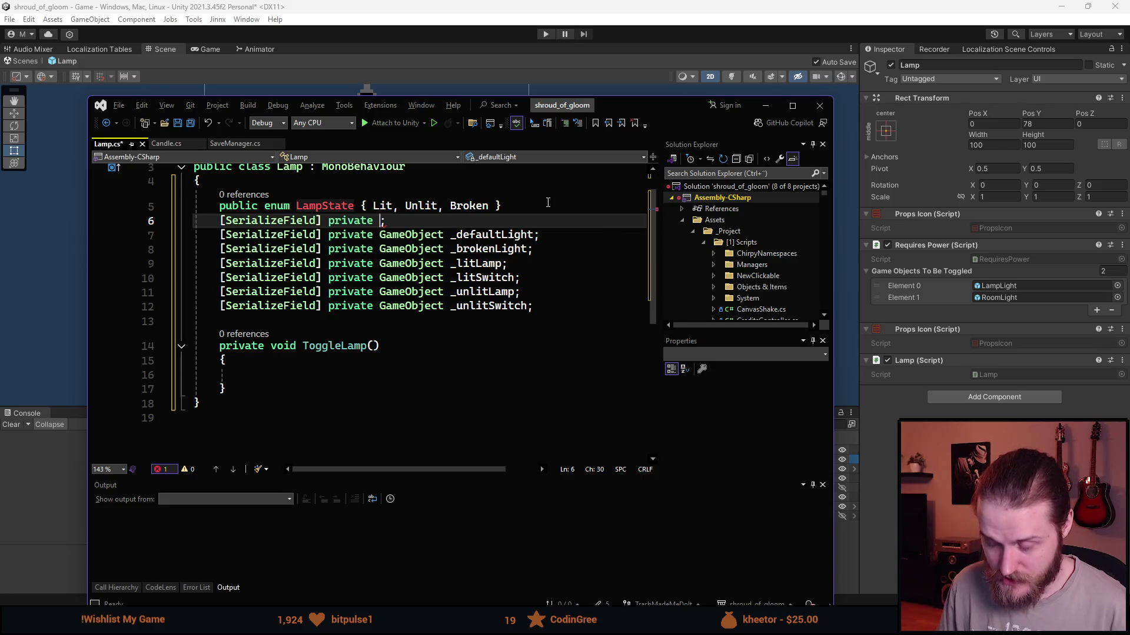
pyautogui.write('Lamp')
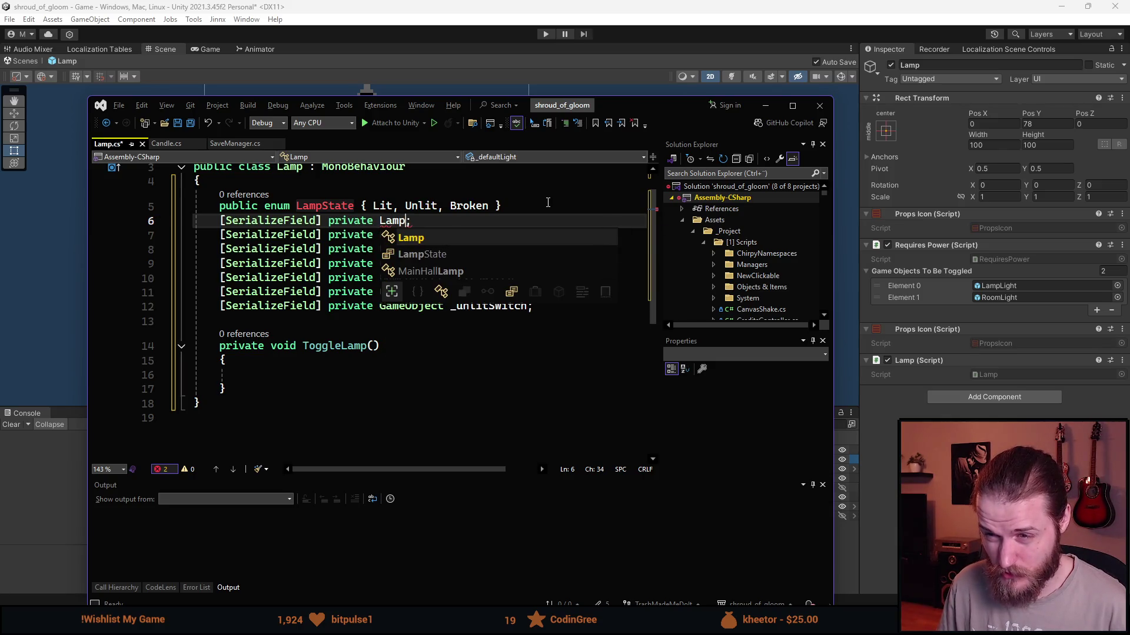
pyautogui.write('S')
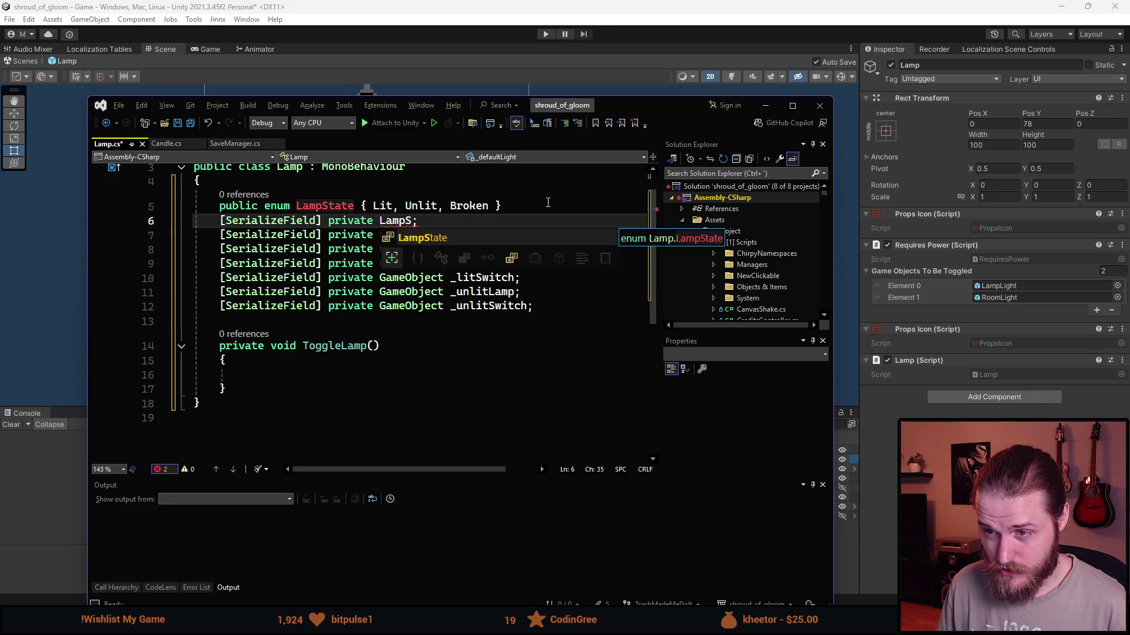
pyautogui.press('Tab')
pyautogui.write('_curre')
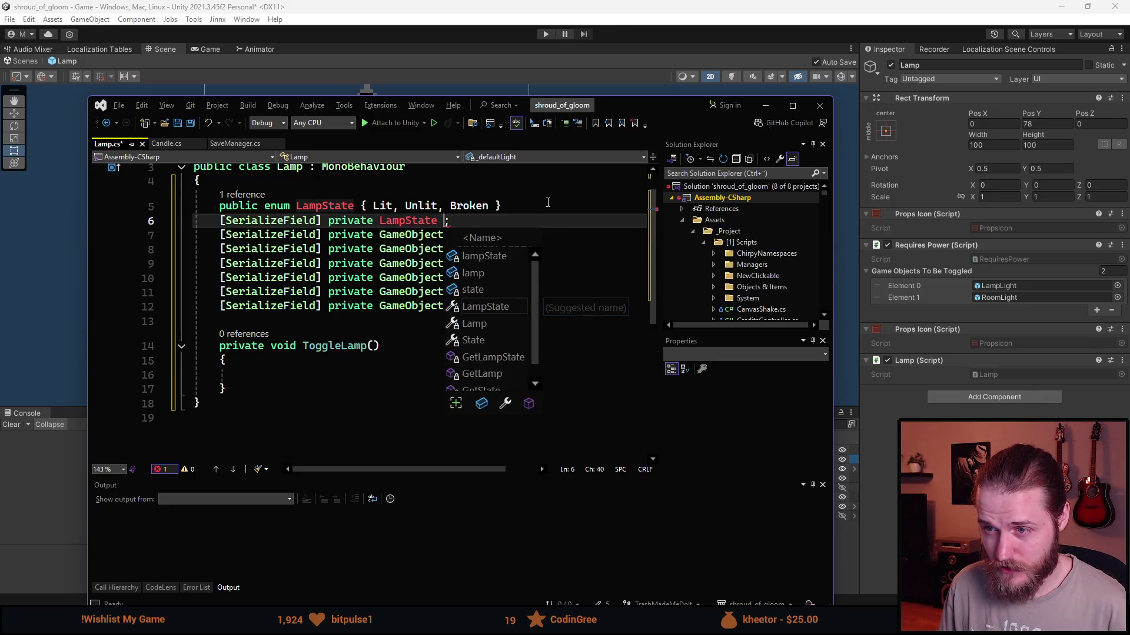
pyautogui.write('ntState')
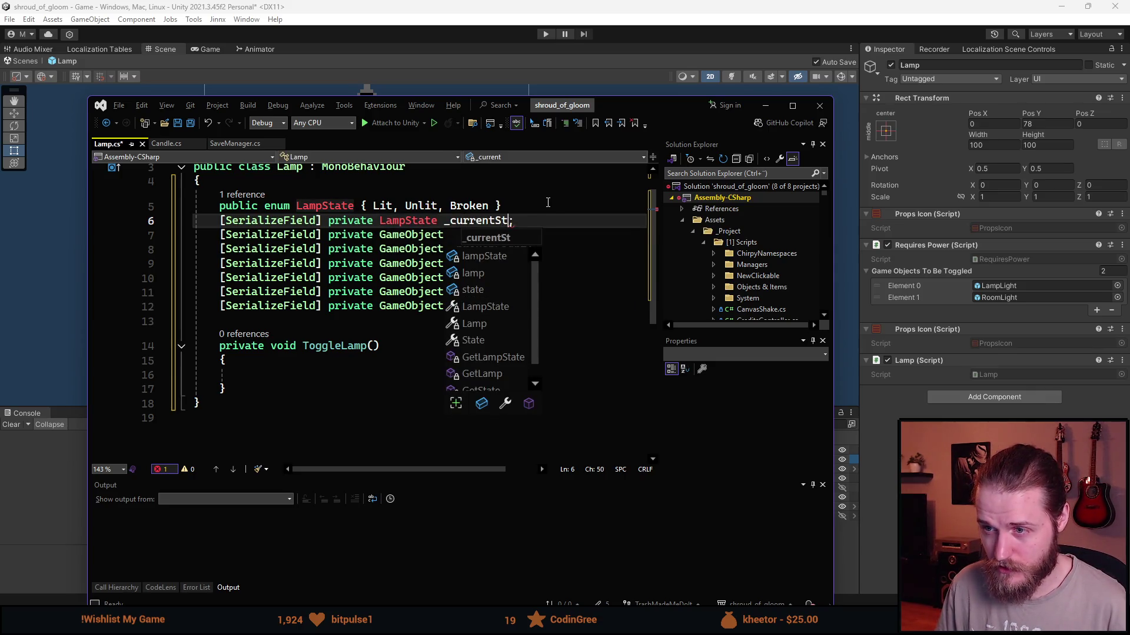
pyautogui.press('Escape')
# Start a public enum LightID declaration at the top of the class.
pyautogui.press('Up')
pyautogui.press('Up')
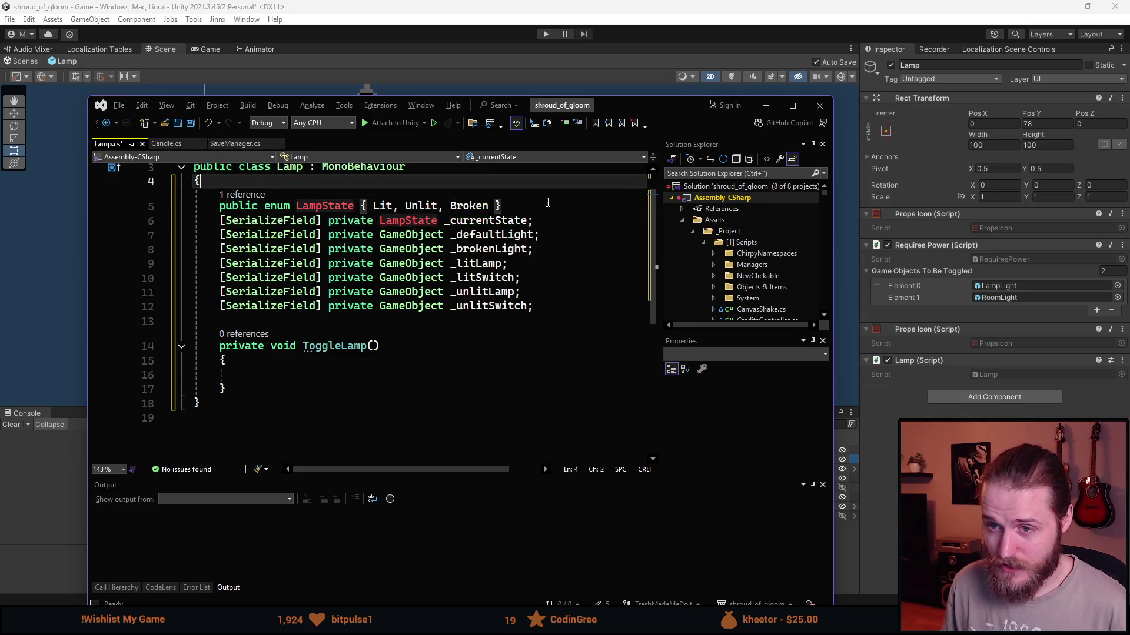
pyautogui.press('Return')
pyautogui.write('public enum ')
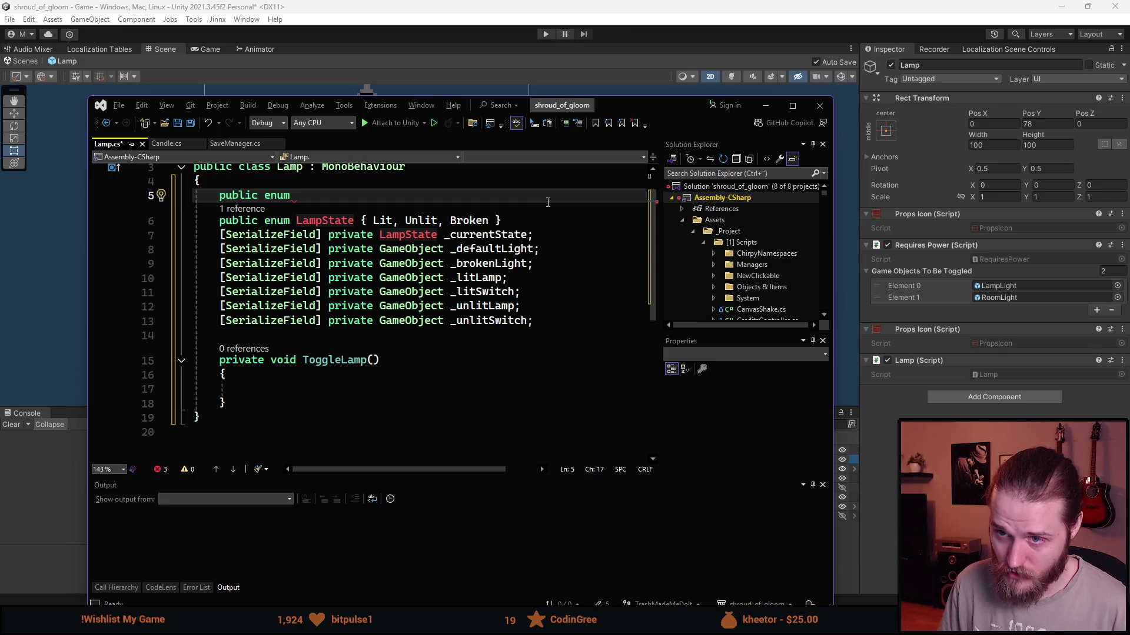
pyautogui.write('LightID')
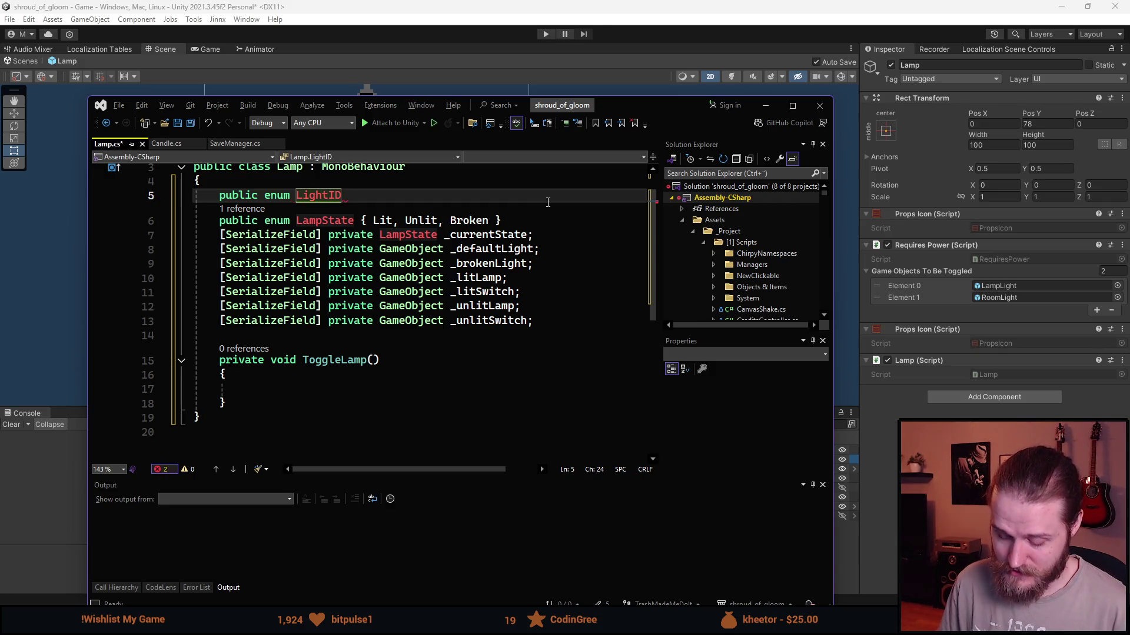
# Give the LightID enum entries Entrance_Lantern_0 and Entrance_Lantern_1.
pyautogui.press('Return')
pyautogui.write('{')
pyautogui.press('Return')
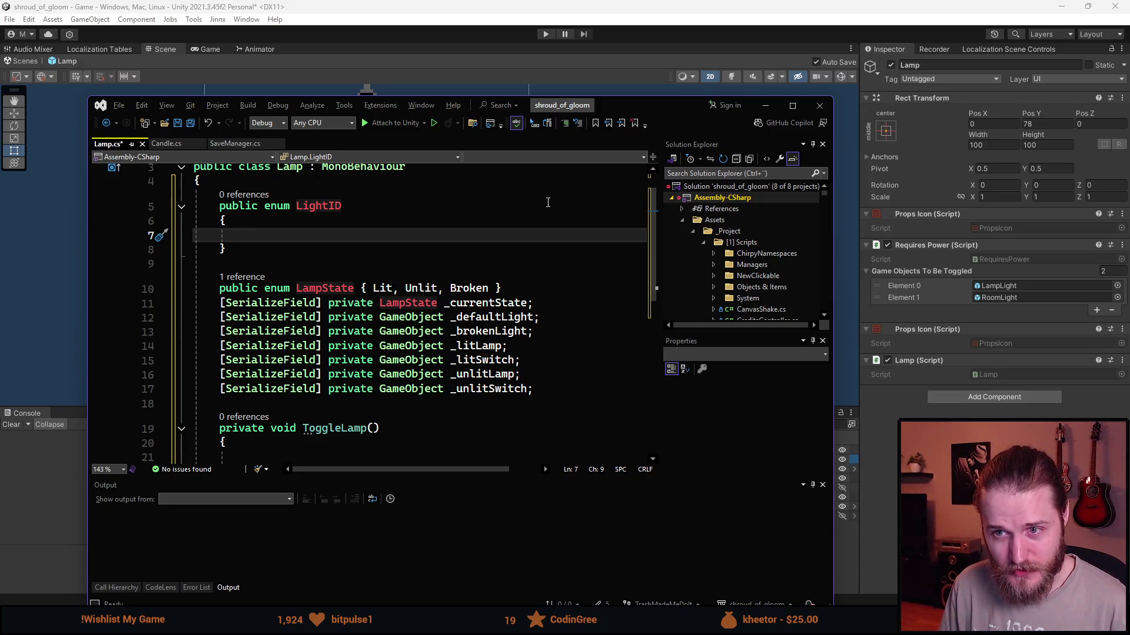
pyautogui.write('Uj,')
pyautogui.press('Return')
pyautogui.write('Uj,')
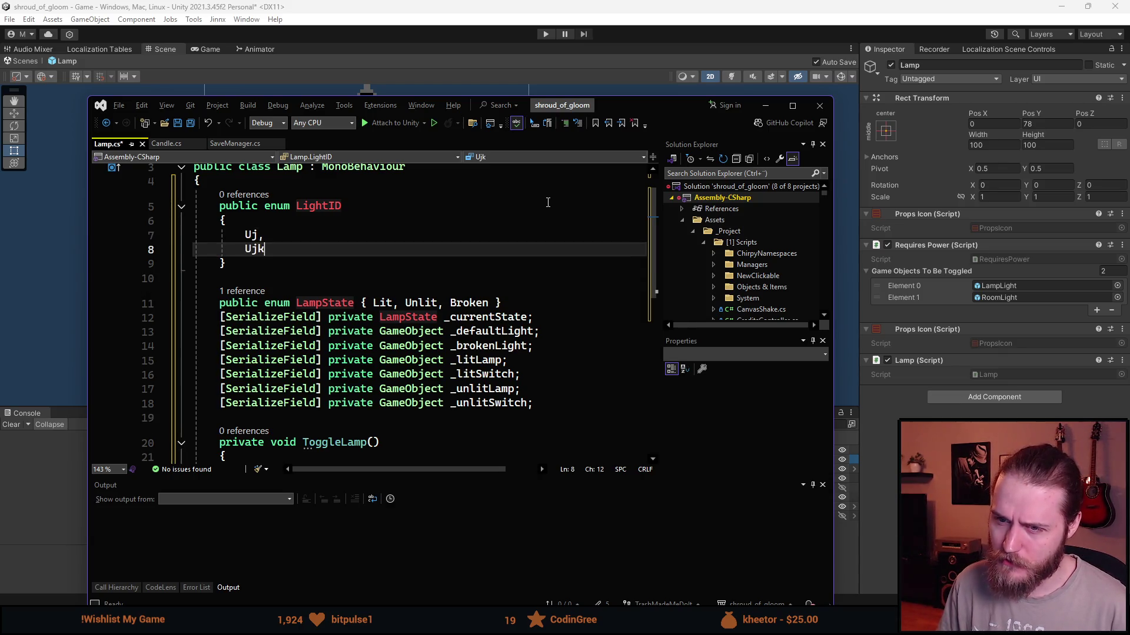
pyautogui.press('BackSpace')
pyautogui.press('BackSpace')
pyautogui.press('BackSpace')
pyautogui.press('BackSpace')
pyautogui.press('BackSpace')
pyautogui.press('BackSpace')
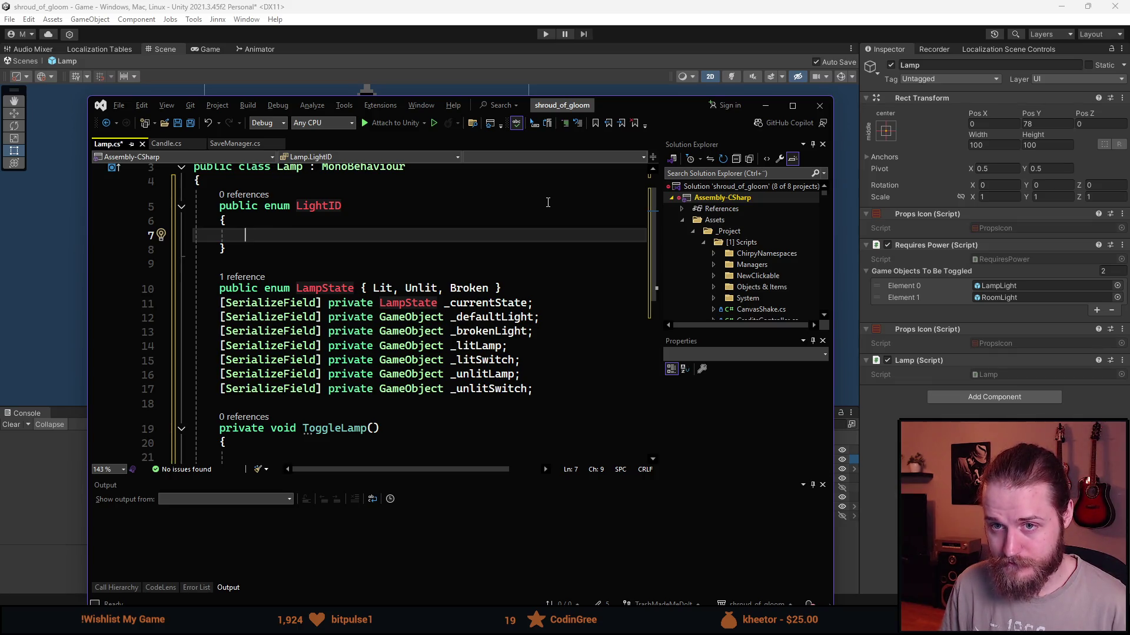
pyautogui.write('Entranc')
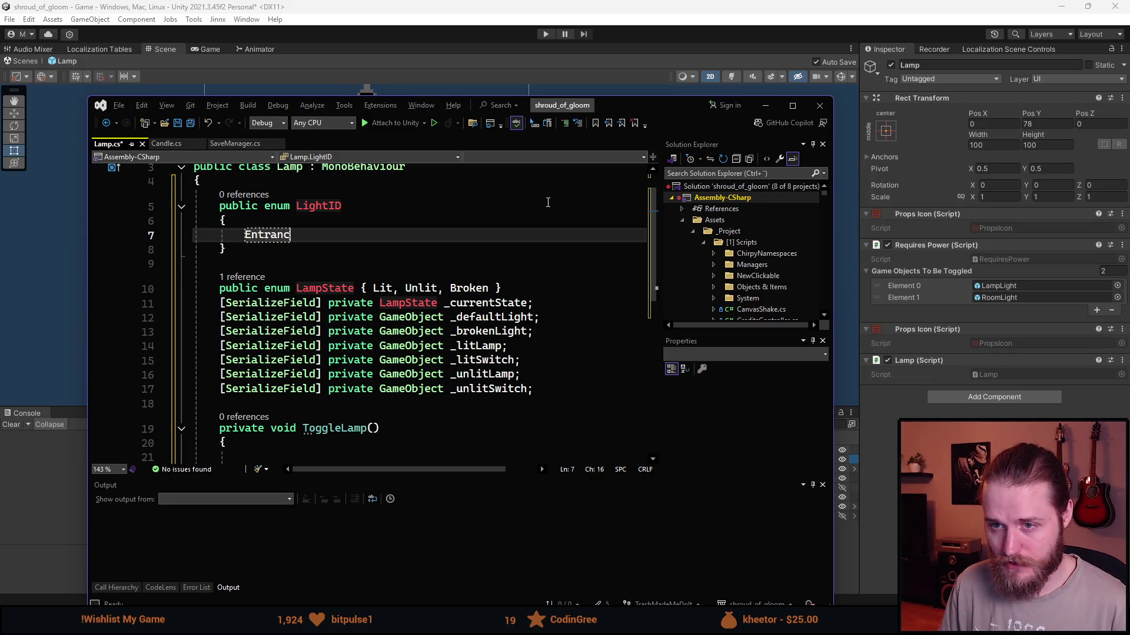
pyautogui.write('e_Lantern_')
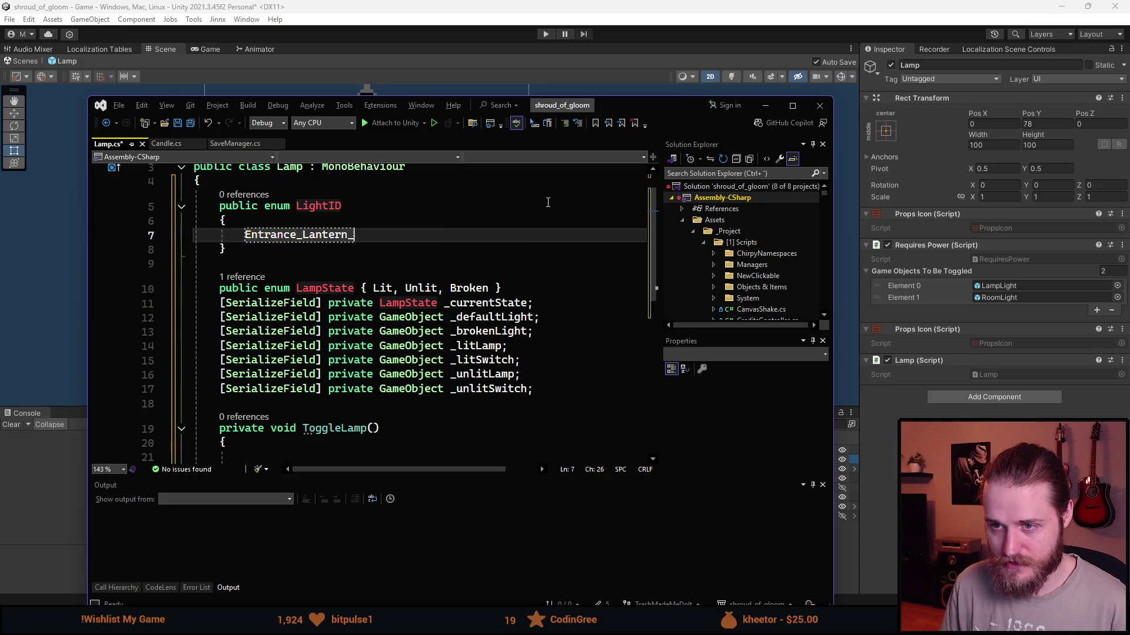
pyautogui.write('0,')
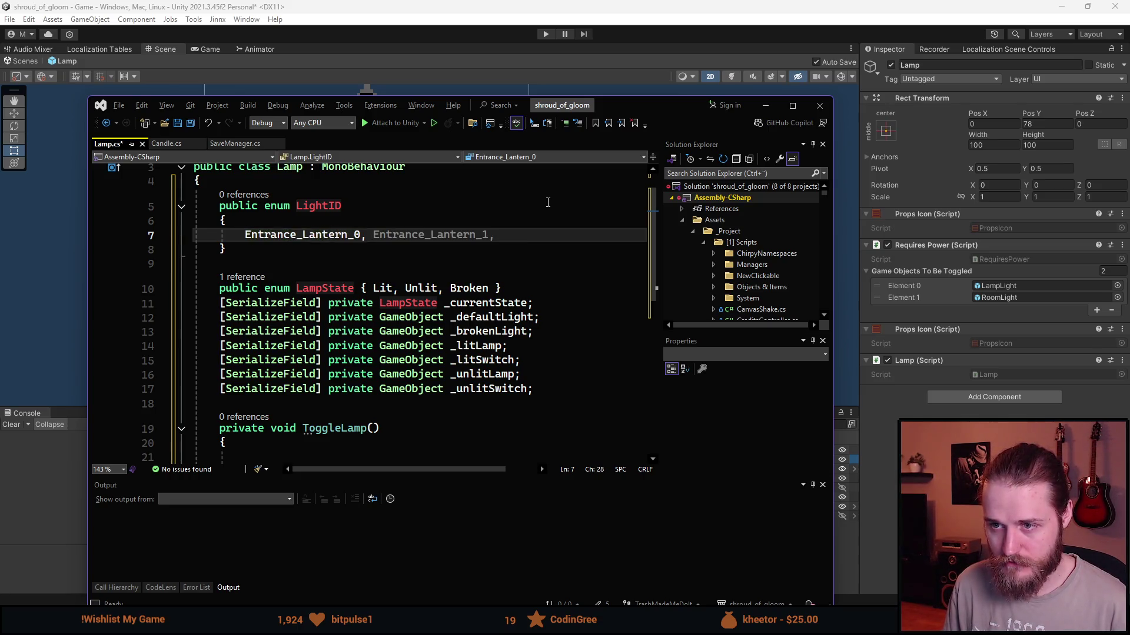
pyautogui.press('Return')
pyautogui.press('Tab')
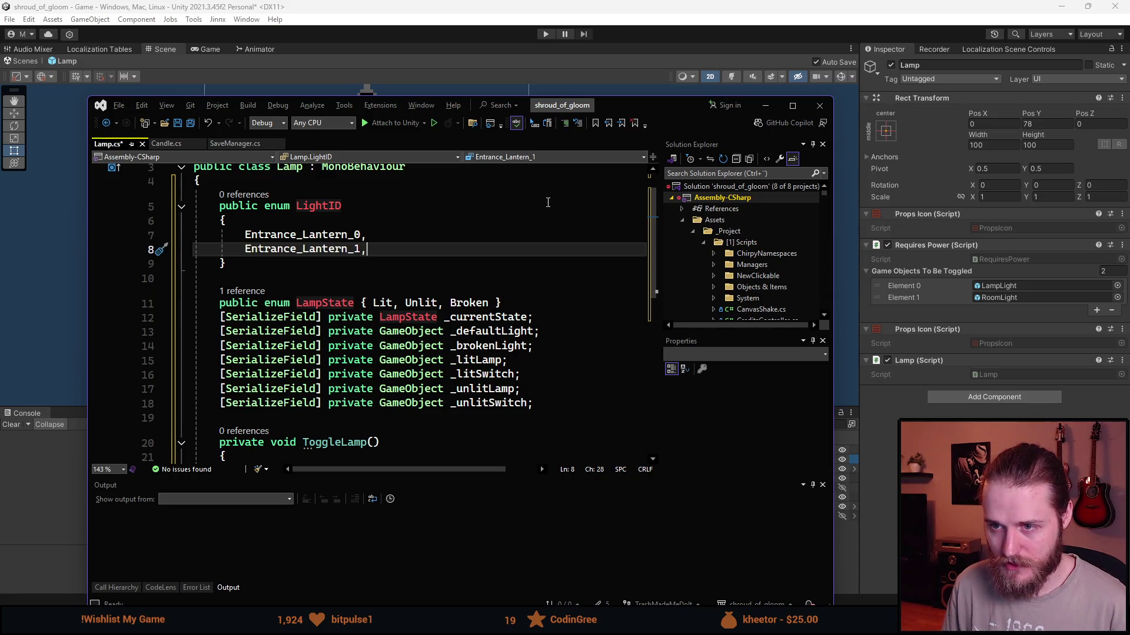
pyautogui.press('Return')
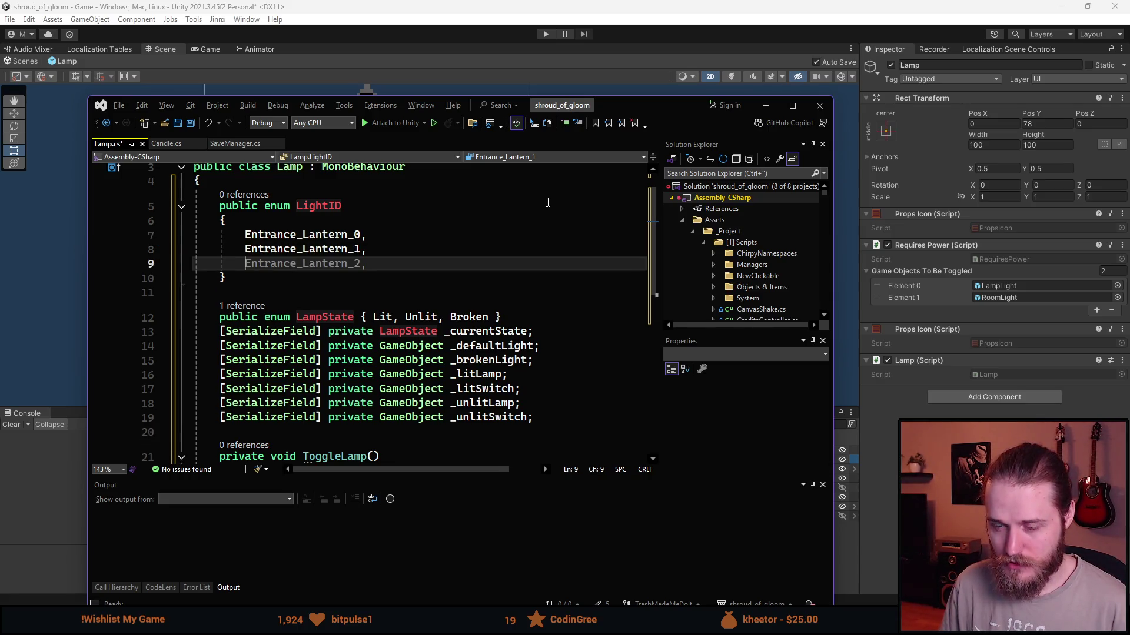
# Strip the Entrance_ prefix from both LightID entries.
pyautogui.press('BackSpace')
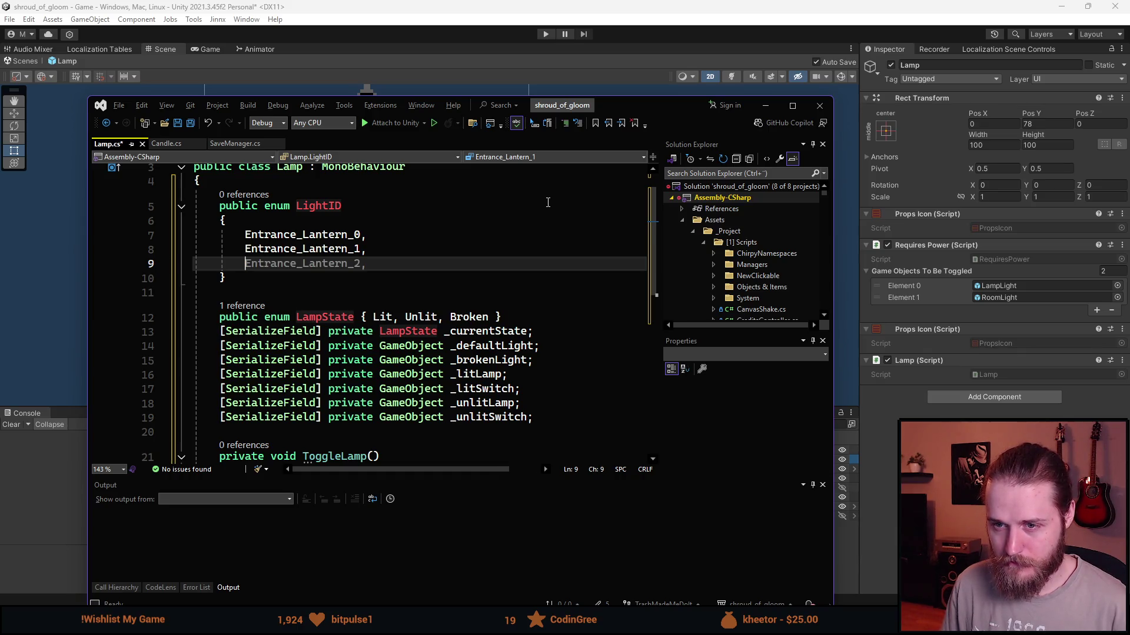
pyautogui.press('Up')
pyautogui.press('Down')
pyautogui.press('Up')
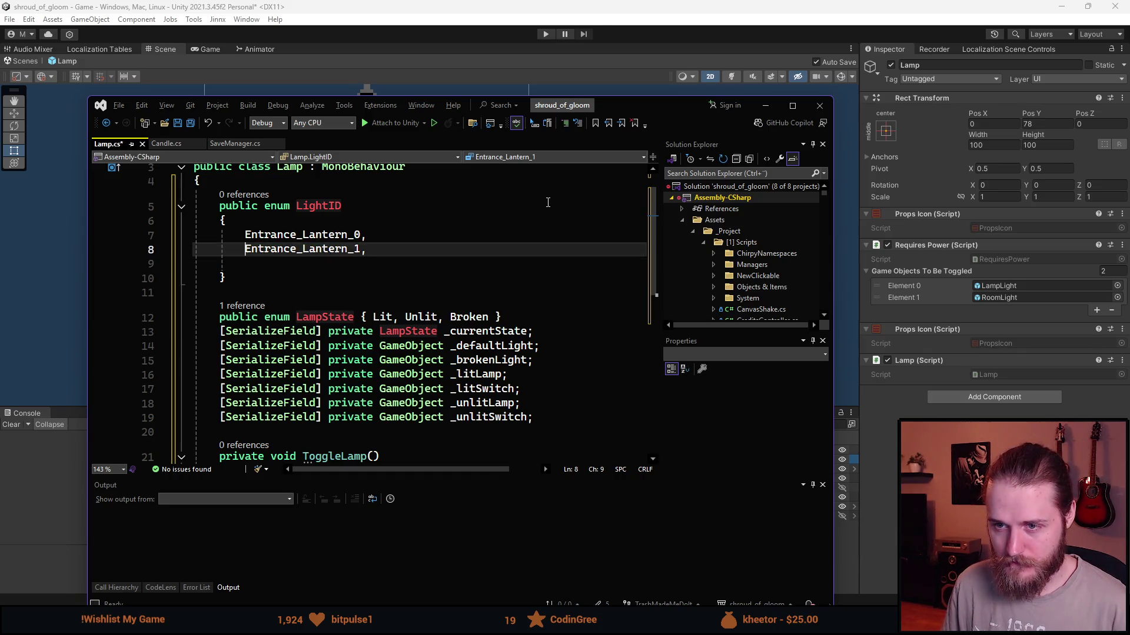
pyautogui.press('Up')
pyautogui.hotkey('ctrl', 'Right')
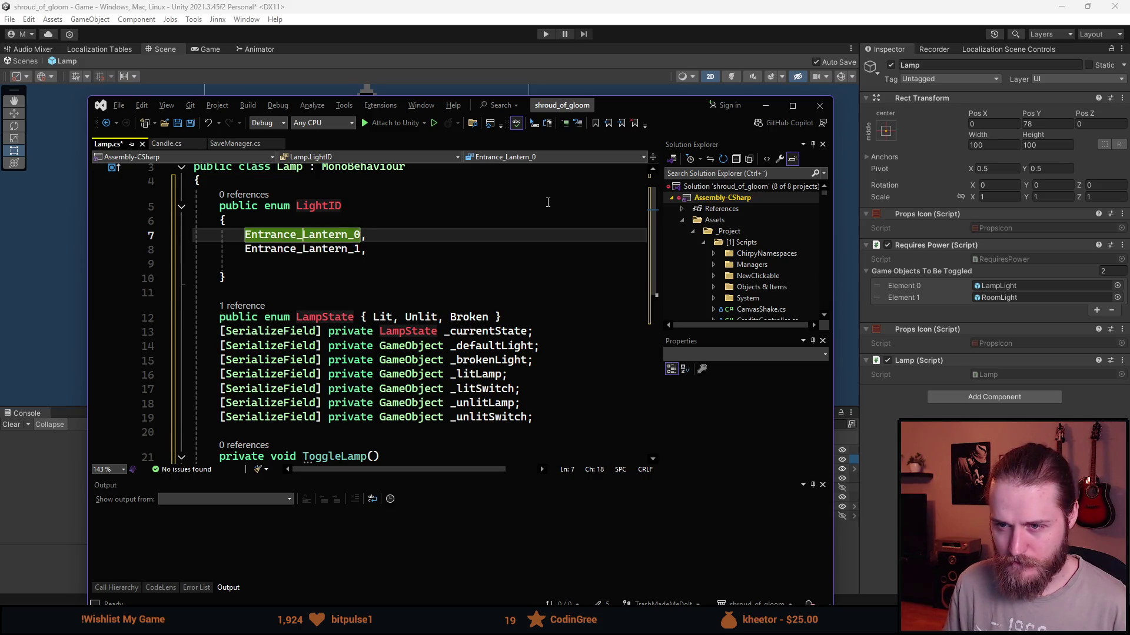
pyautogui.hotkey('ctrl', 'BackSpace')
pyautogui.press('Down')
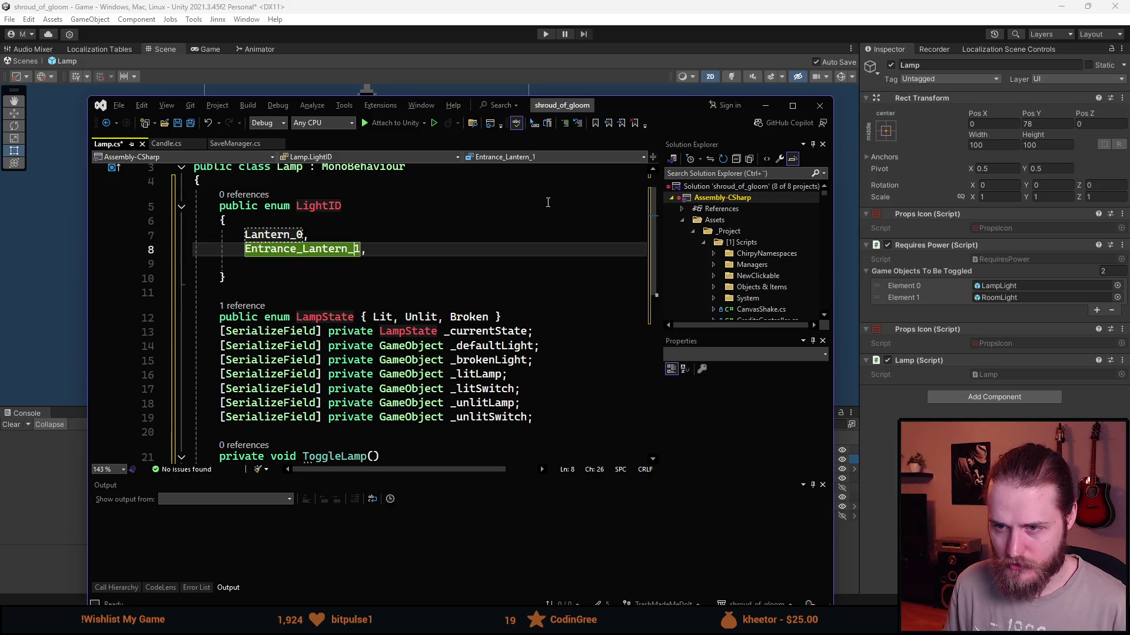
pyautogui.press('Up')
pyautogui.press('Down')
pyautogui.press('Right')
pyautogui.press('Right')
pyautogui.press('Right')
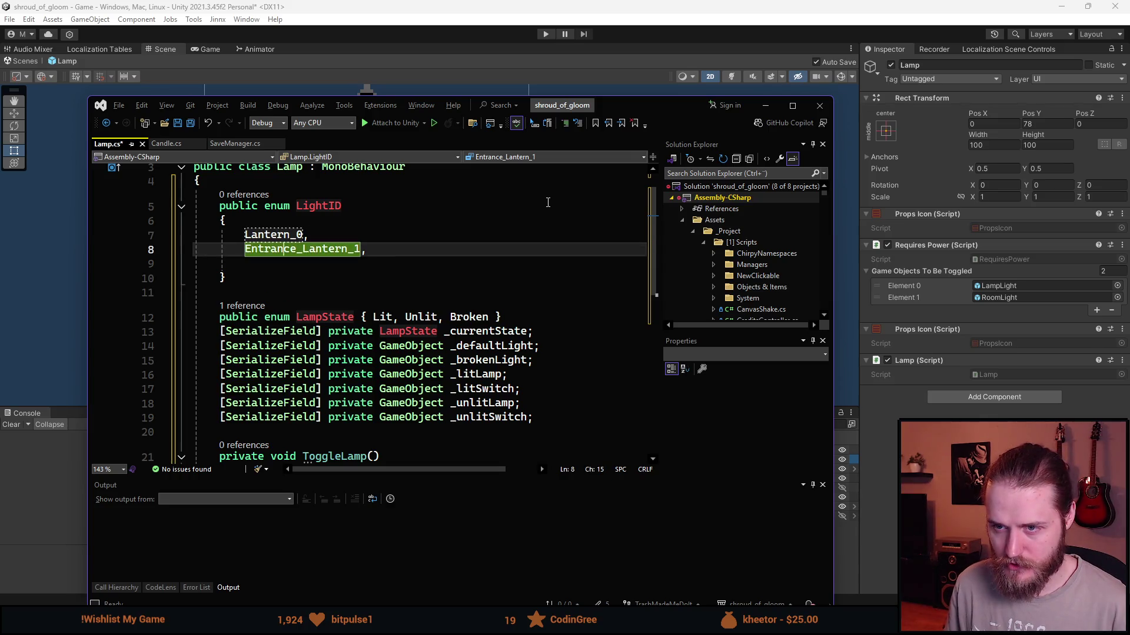
pyautogui.hotkey('ctrl', 'BackSpace')
pyautogui.press('Up')
pyautogui.hotkey('ctrl', 'Right')
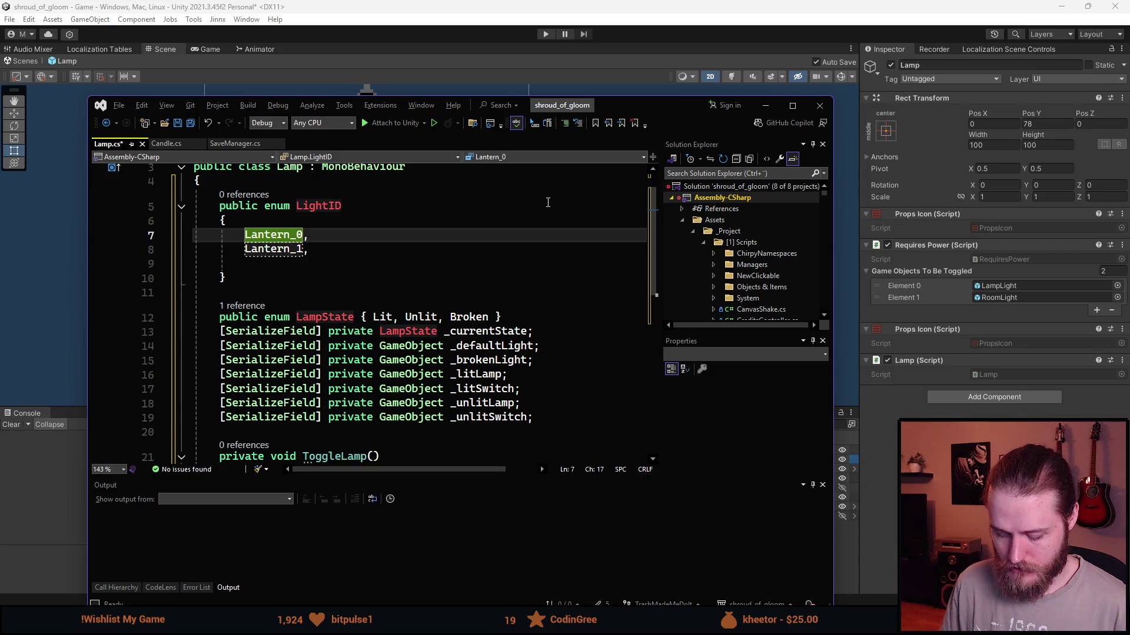
# Rename the entries to Lantern_Entrance_0 and Lantern_Entrance_1, remove the trailing blank line, and save.
pyautogui.write('Entrance_')
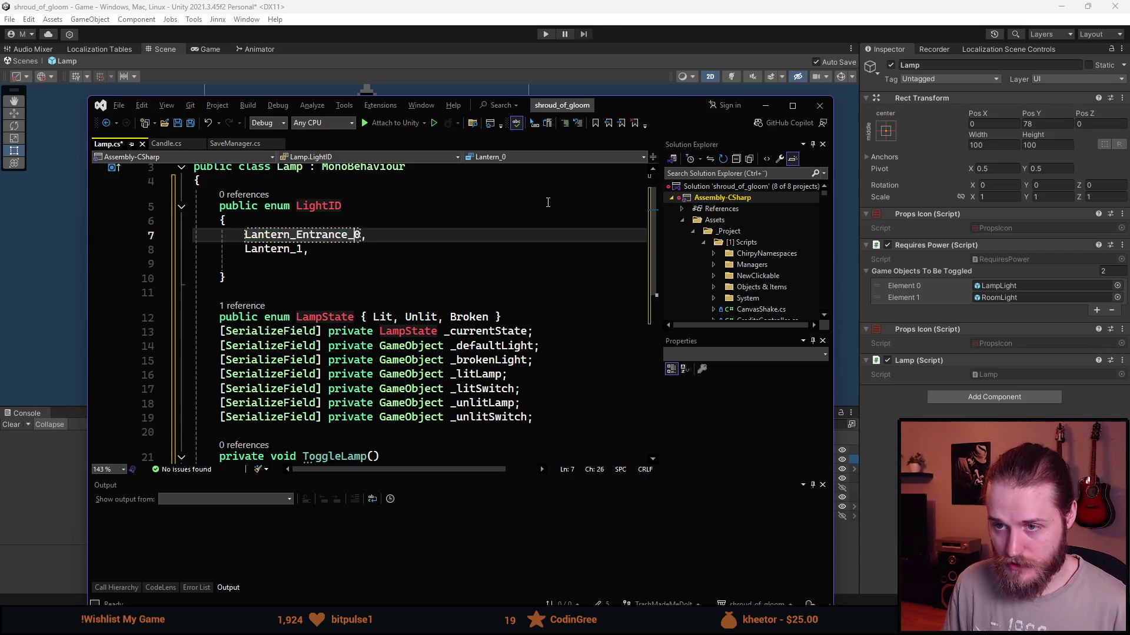
pyautogui.press('Down')
pyautogui.press('Left')
pyautogui.press('Left')
pyautogui.write('Entrance_')
pyautogui.press('End')
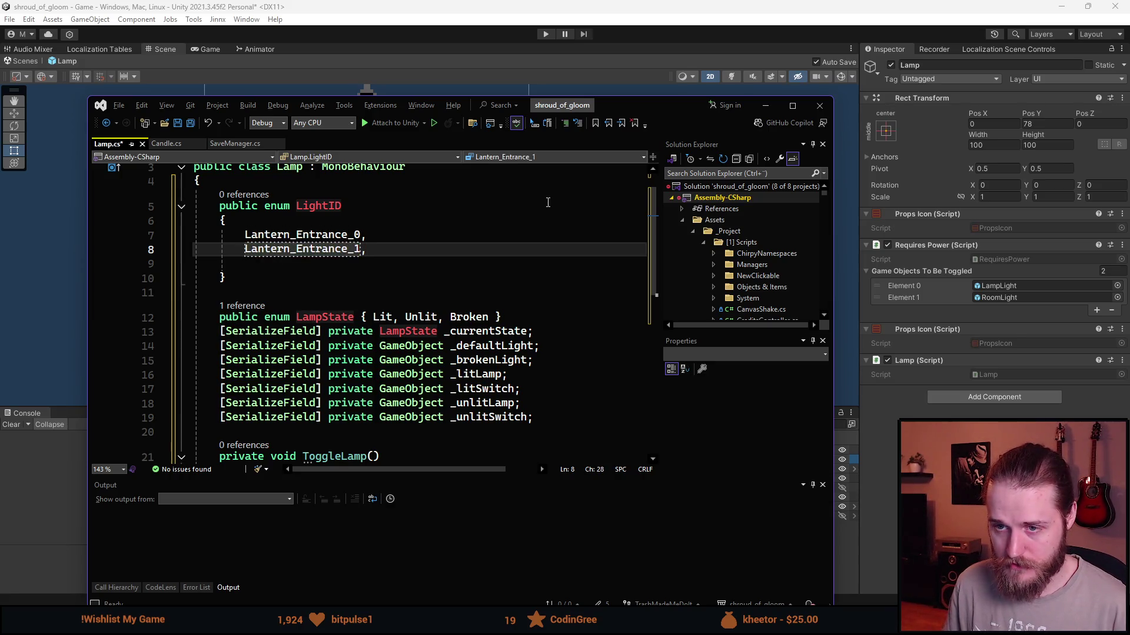
pyautogui.press('Delete')
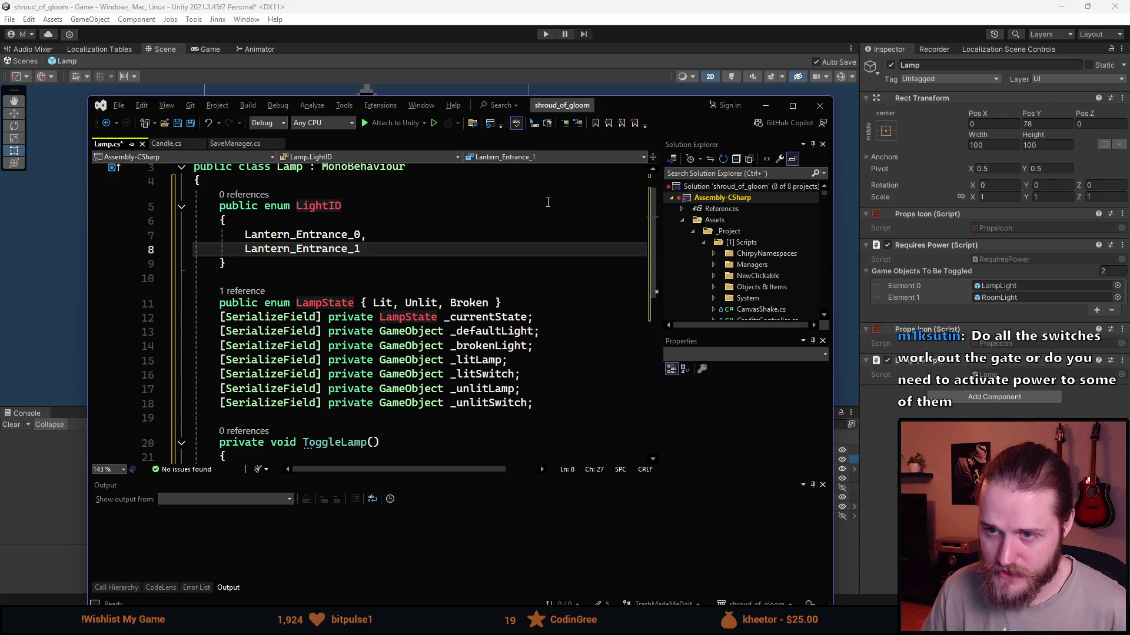
pyautogui.hotkey('ctrl', 's')
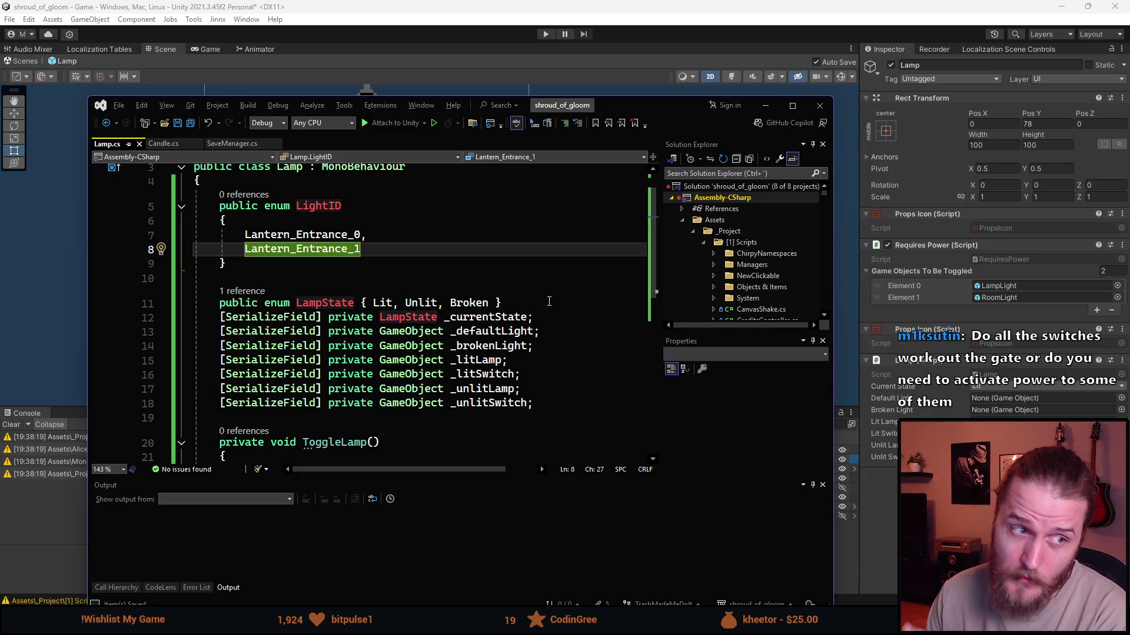
# In ToggleLamp, set _defaultLight active when _currentState != LampState.Broken.
pyautogui.scroll(-4, 549, 301)
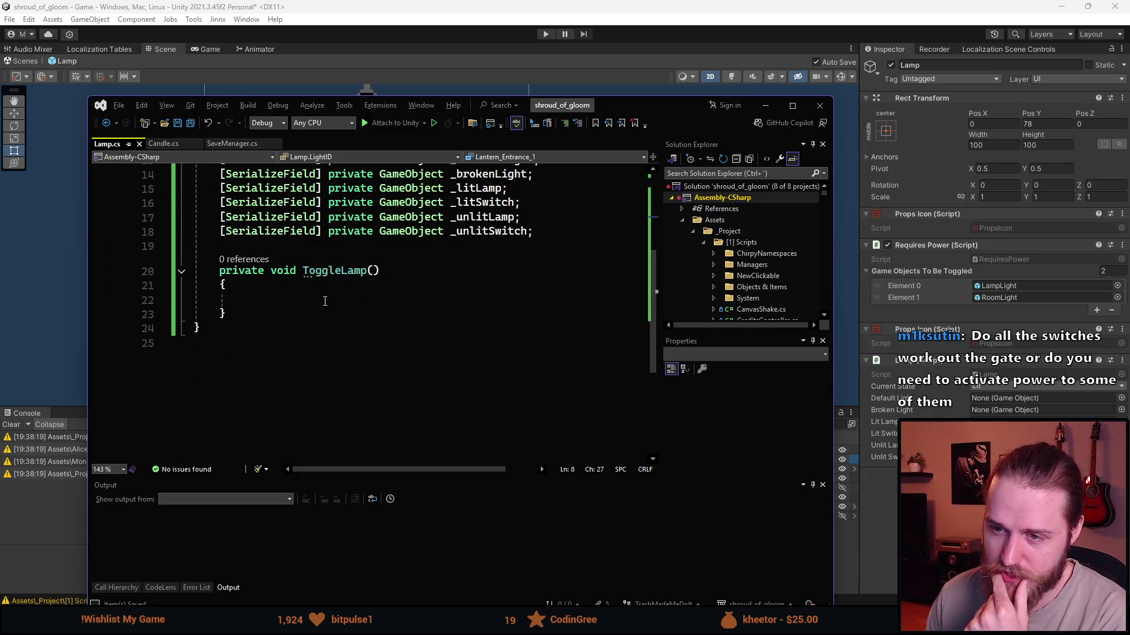
pyautogui.scroll(2, 325, 301)
pyautogui.scroll(2, 340, 365)
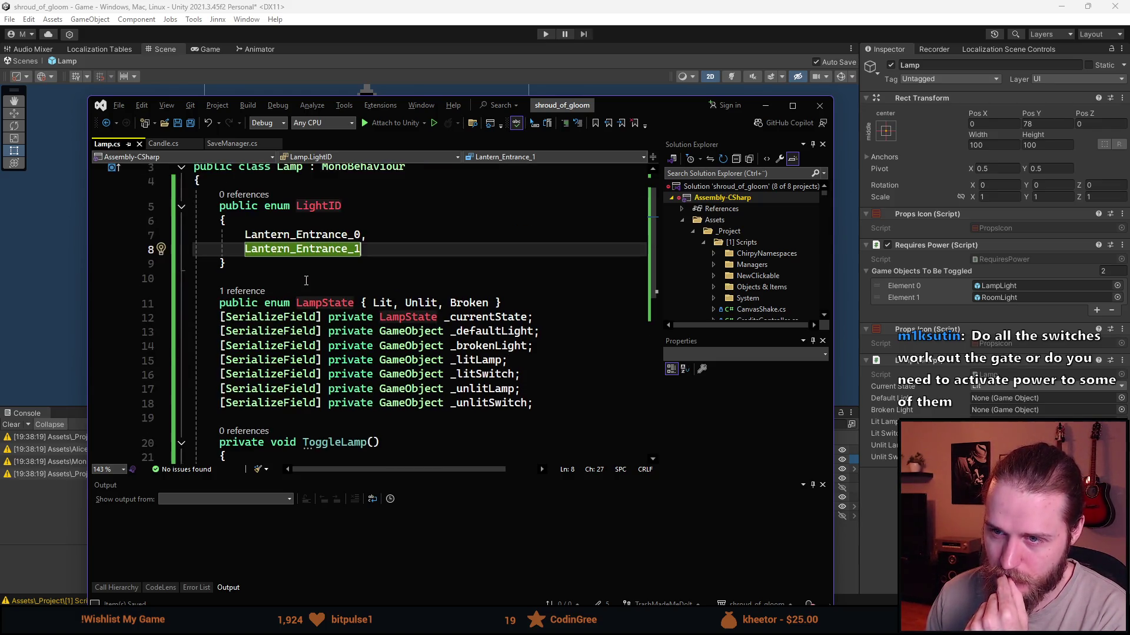
pyautogui.scroll(-2, 297, 393)
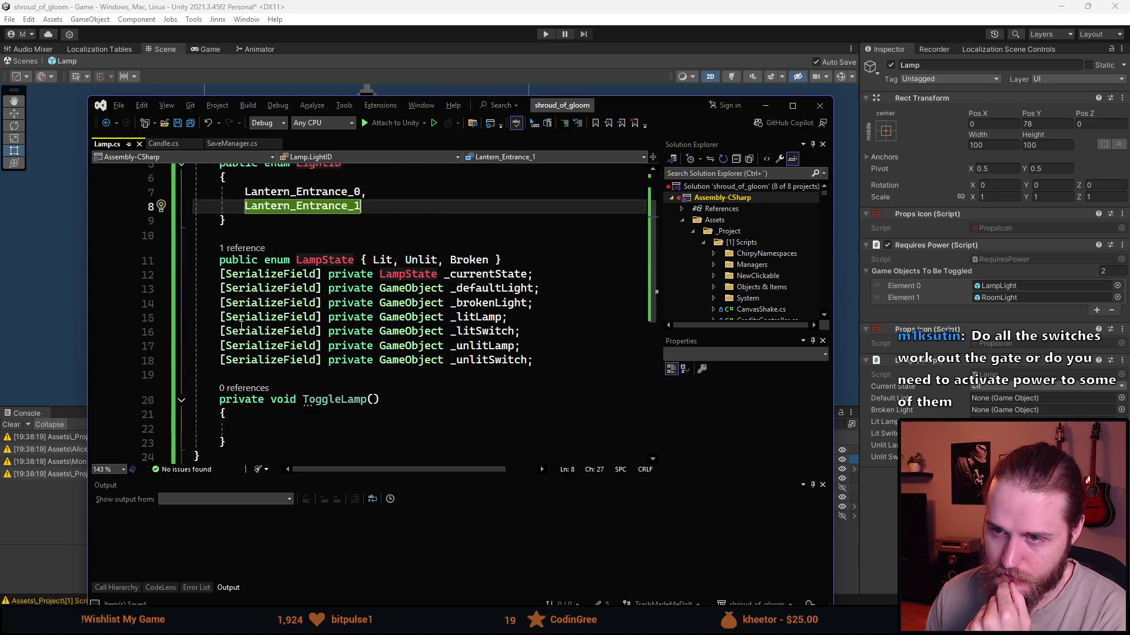
pyautogui.click(298, 392)
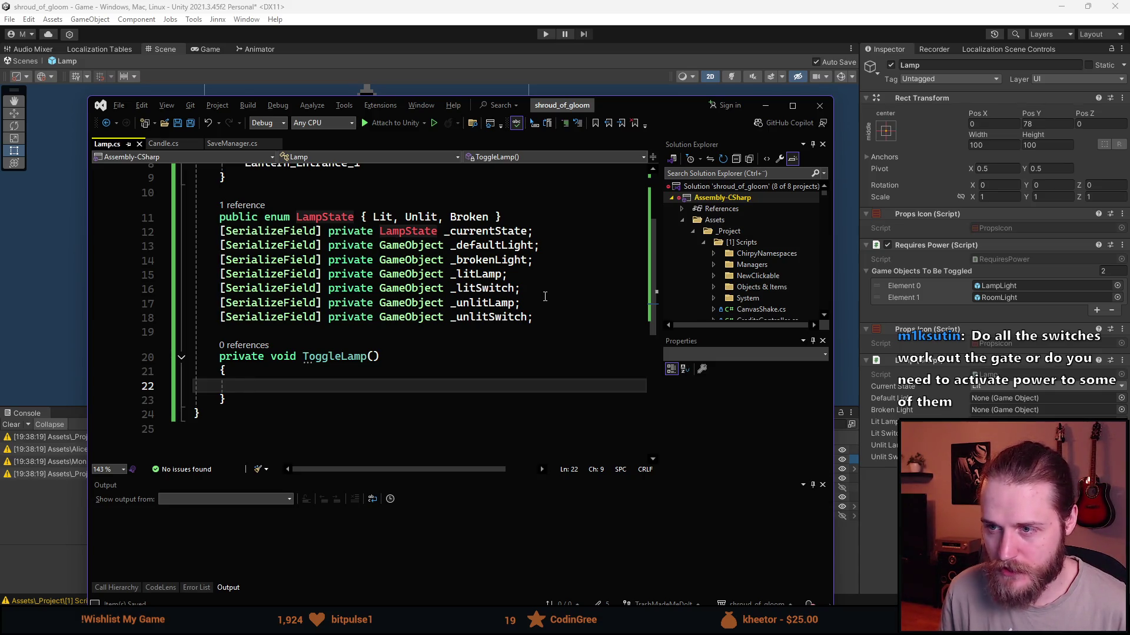
pyautogui.write('_def')
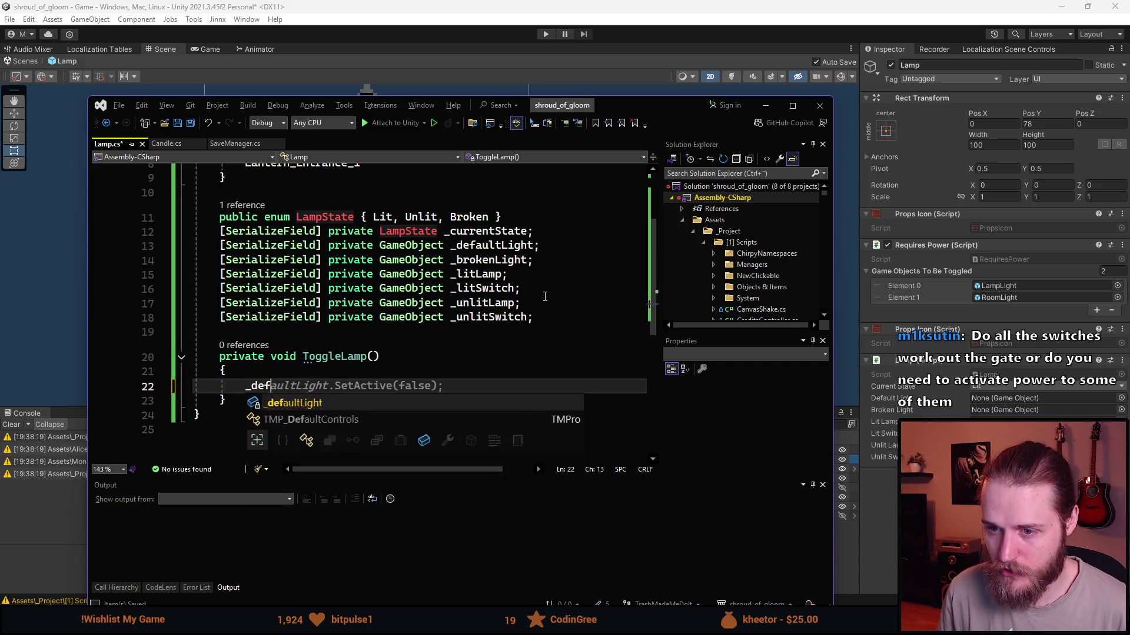
pyautogui.press('Tab')
pyautogui.press('Tab')
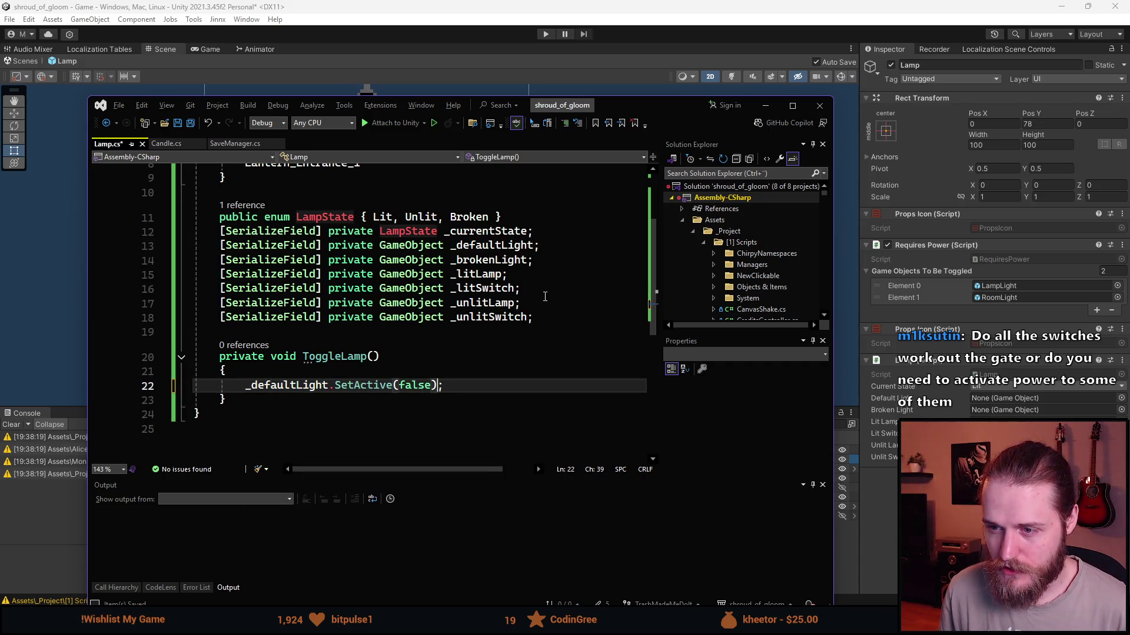
pyautogui.hotkey('ctrl', 'BackSpace')
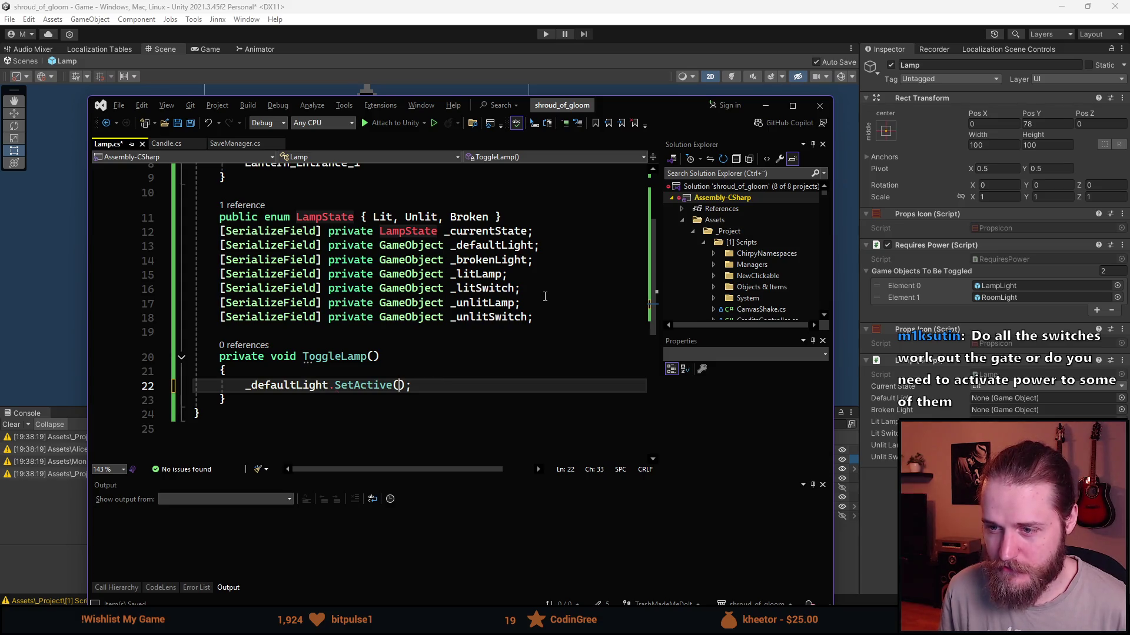
pyautogui.write('_currentState')
pyautogui.write(' !=')
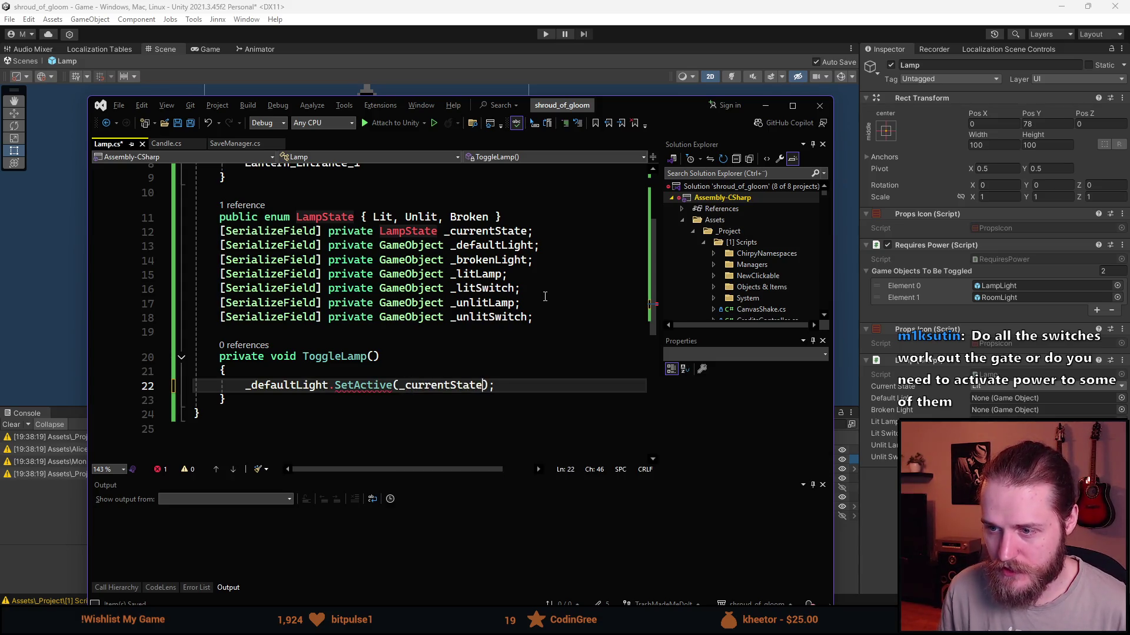
pyautogui.write(' LampState.Broken')
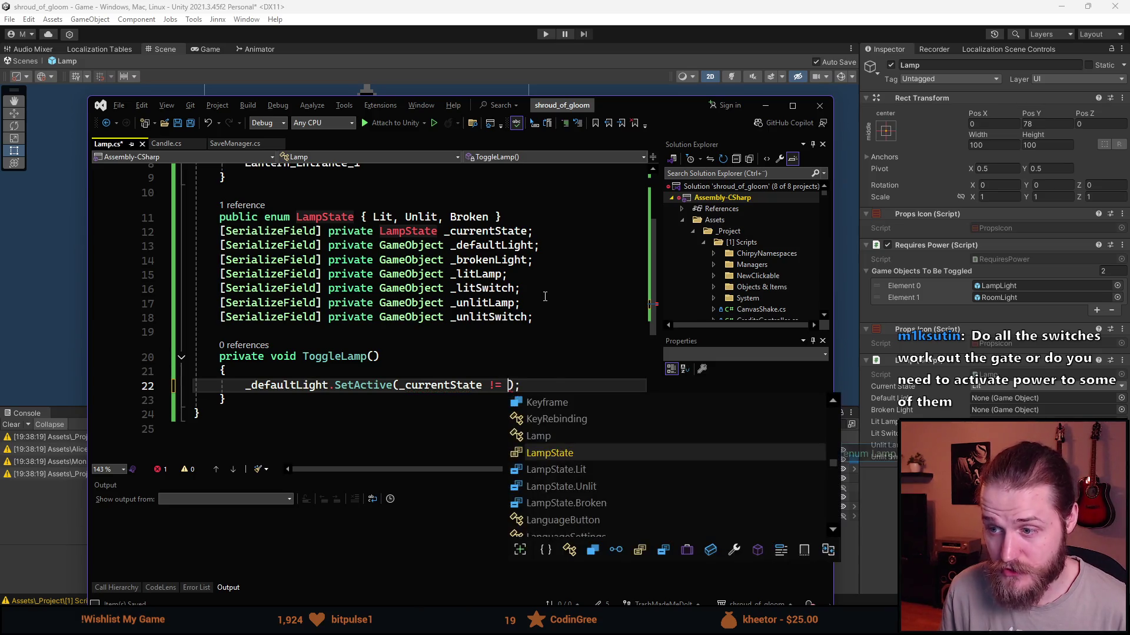
pyautogui.press('End')
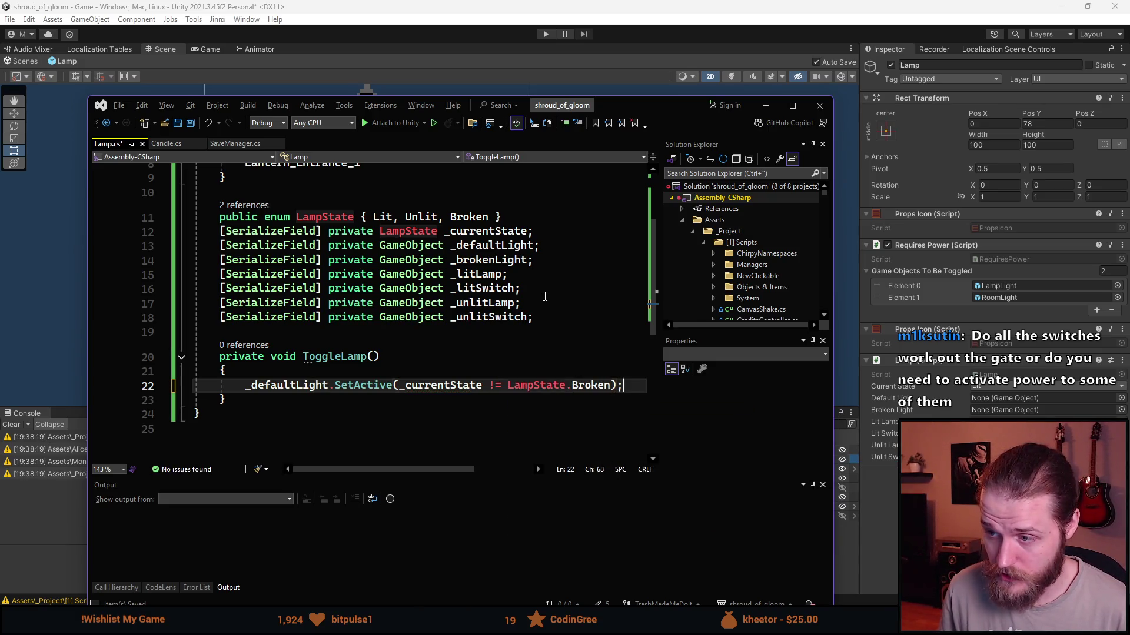
# Add _brokenLight.SetActive(_currentState == LampState.Broken) on the next line.
pyautogui.press('Return')
pyautogui.write('_')
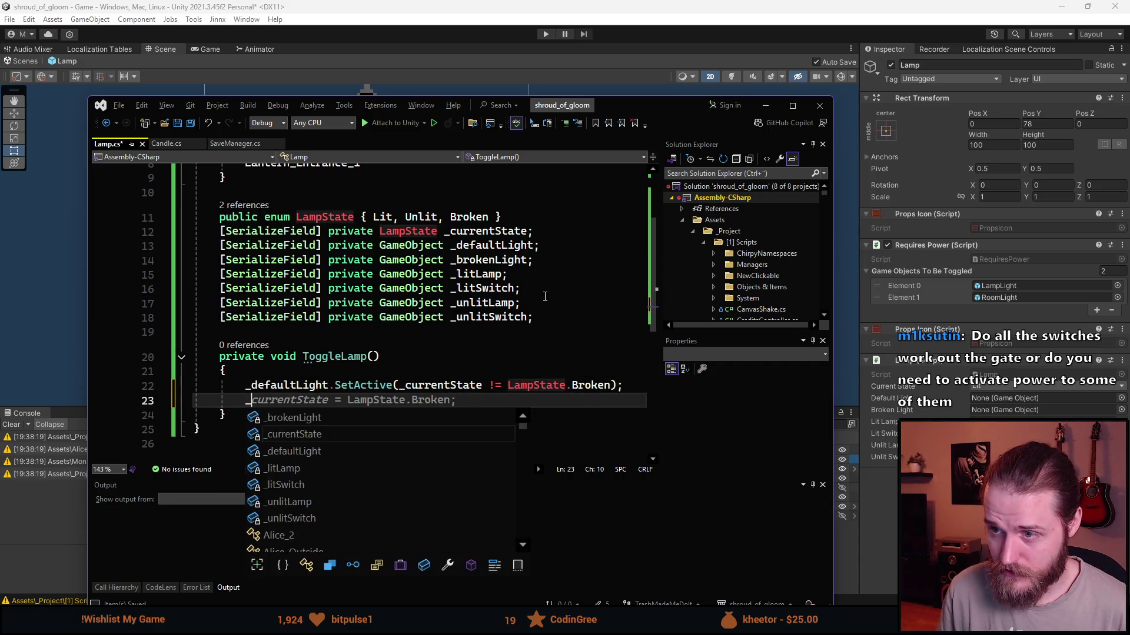
pyautogui.write('bro')
pyautogui.press('Tab')
pyautogui.write('.Se')
pyautogui.press('Tab')
pyautogui.hotkey('ctrl', 'Left')
pyautogui.hotkey('ctrl', 'Left')
pyautogui.hotkey('ctrl', 'Left')
pyautogui.hotkey('ctrl', 'Left')
pyautogui.hotkey('ctrl', 'Left')
pyautogui.press('Delete')
pyautogui.write('=')
pyautogui.press('Right')
pyautogui.press('Right')
pyautogui.press('Right')
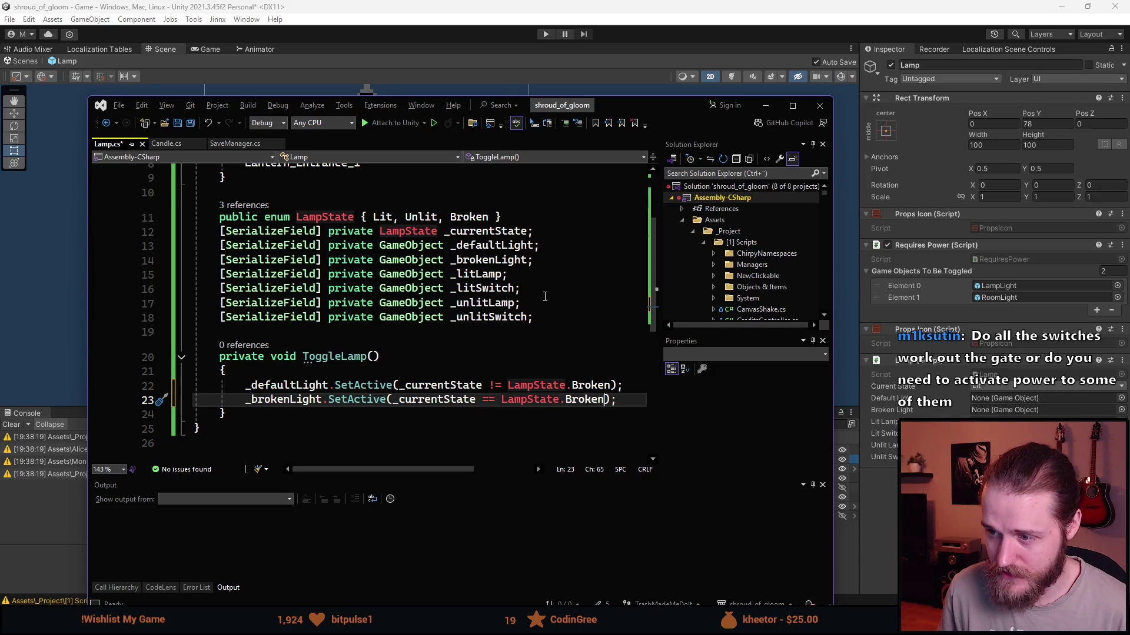
pyautogui.press('Right')
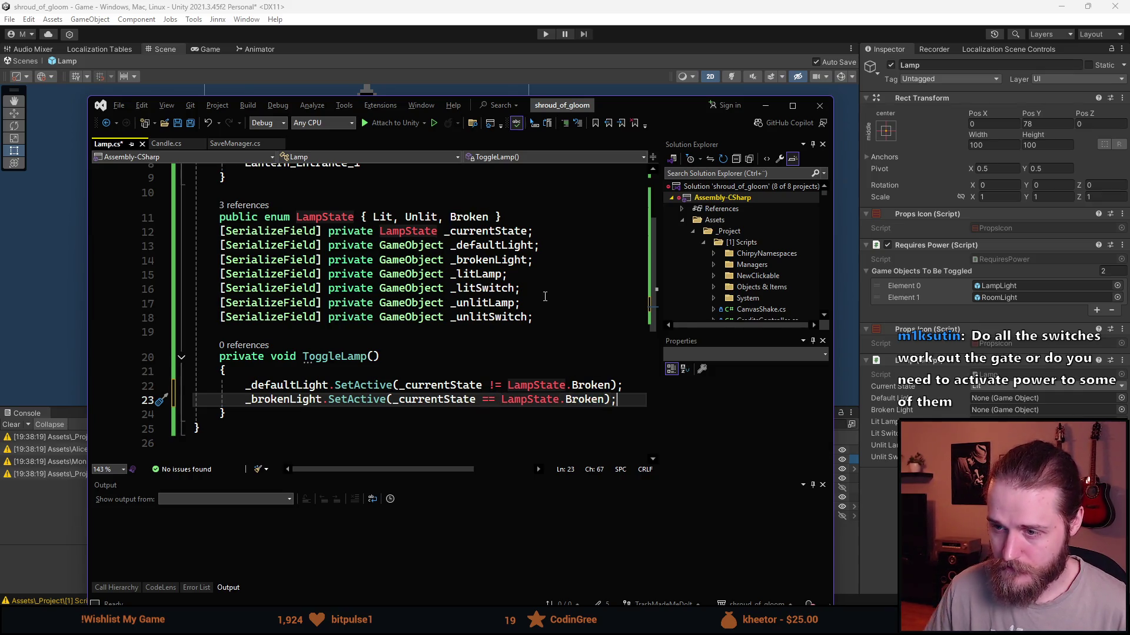
pyautogui.scroll(-1, 489, 329)
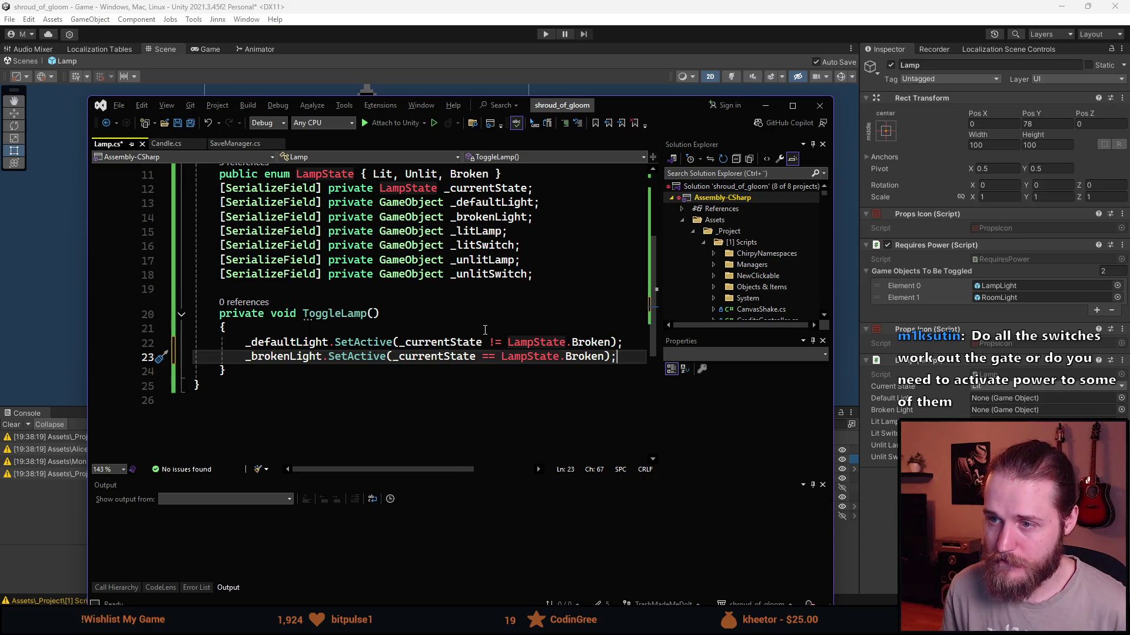
# Add _litLamp.SetActive(_currentState == LampState.Lit).
pyautogui.press('Return')
pyautogui.write('_lit')
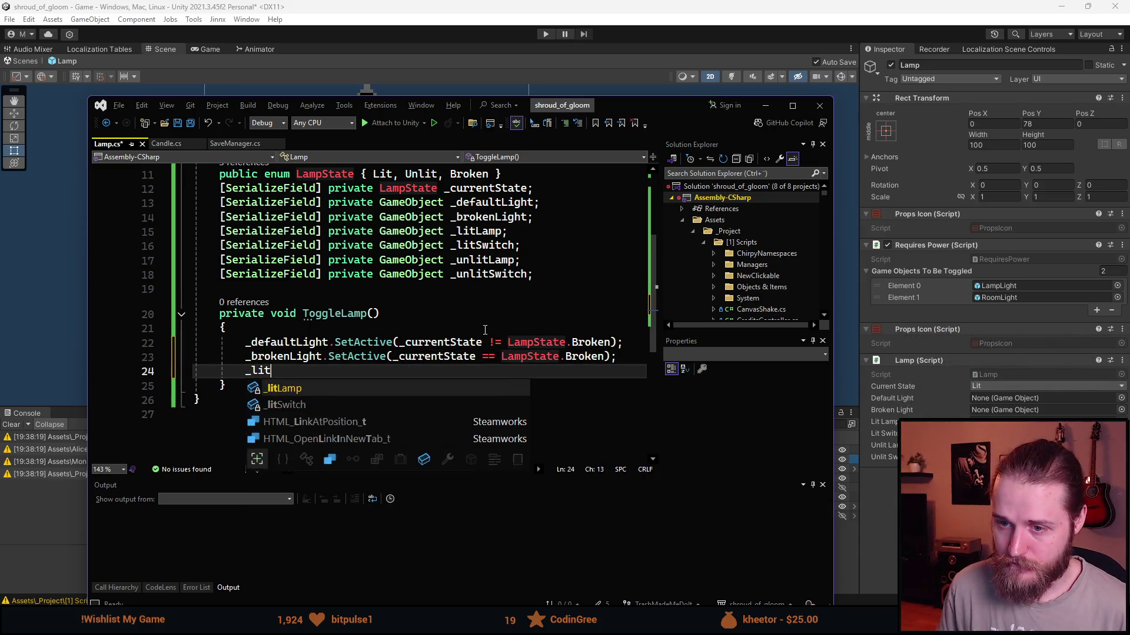
pyautogui.press('Tab')
pyautogui.write('.Set(')
pyautogui.press('Tab')
pyautogui.hotkey('ctrl', 'BackSpace')
pyautogui.write('l);')
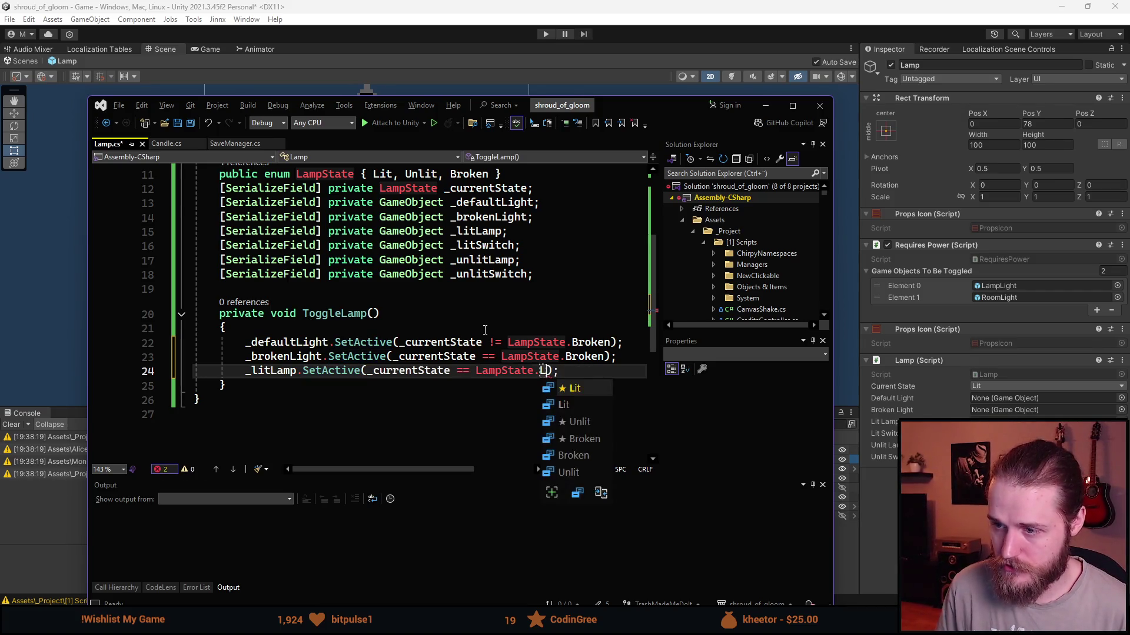
pyautogui.press('Tab')
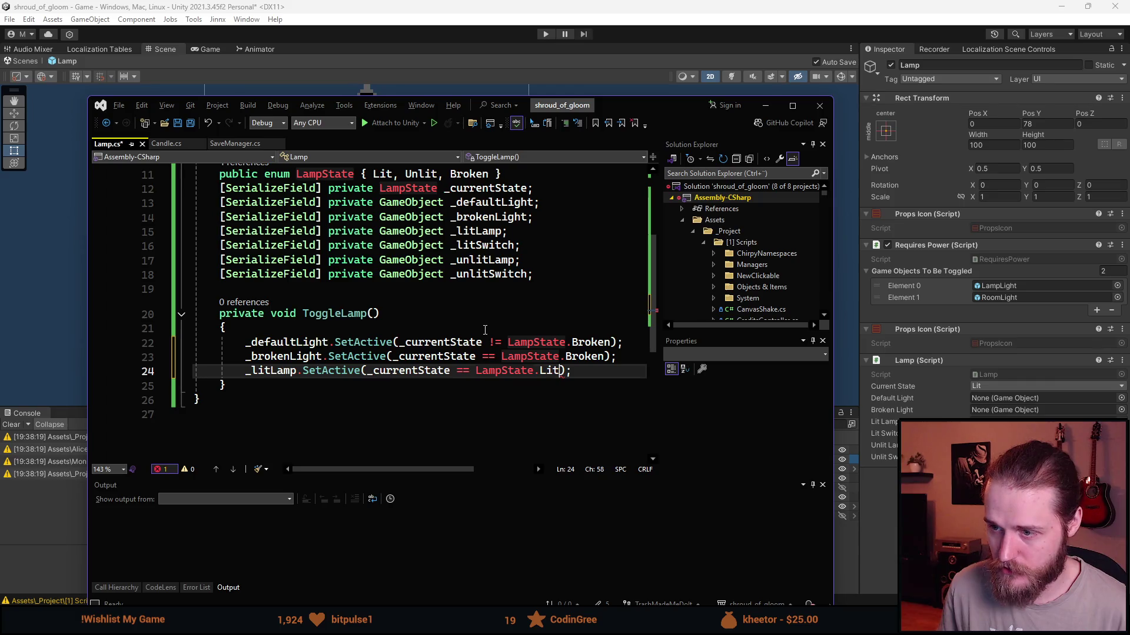
pyautogui.press('Right')
pyautogui.press('Right')
# Add the matching _litSwitch.SetActive line from the IntelliSense suggestion.
pyautogui.press('Return')
pyautogui.write('_lits')
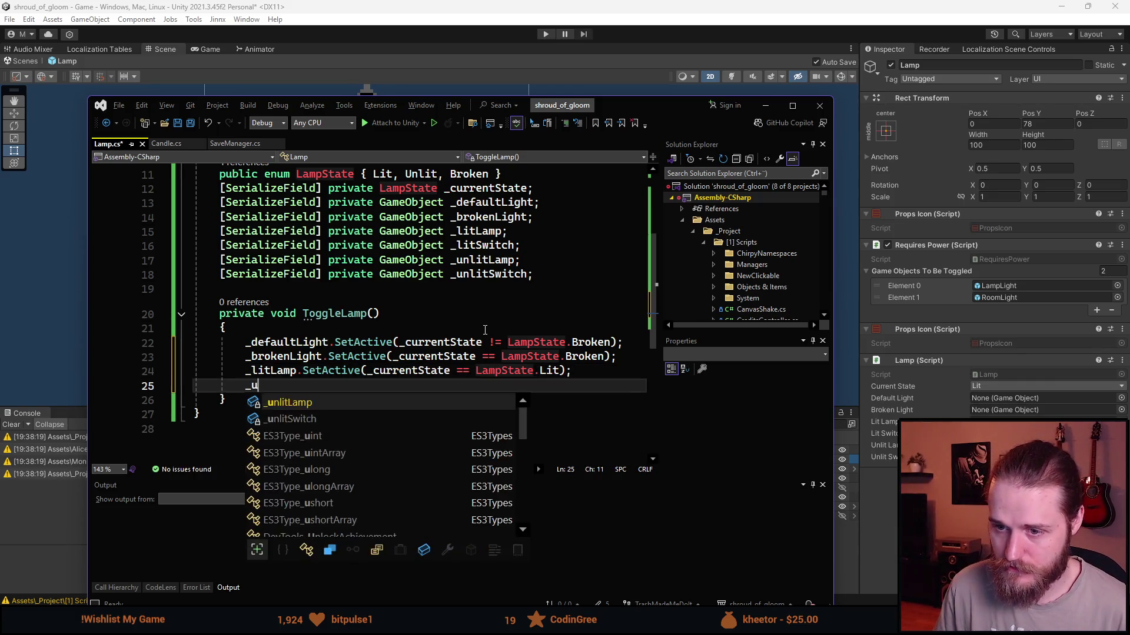
pyautogui.press('Tab')
pyautogui.write('.')
pyautogui.press('Tab')
# Add _unlitLamp.SetActive(_currentState == LampState.Unlit);.
pyautogui.press('Return')
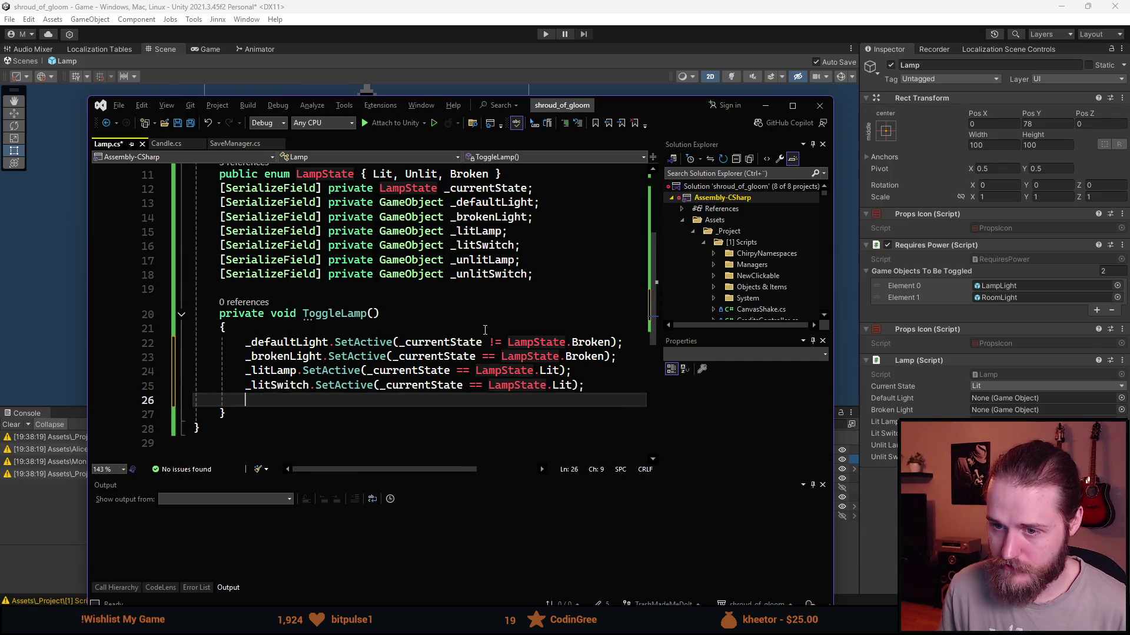
pyautogui.write('_unlitLamp.Set')
pyautogui.press('Tab')
pyautogui.write('(_c')
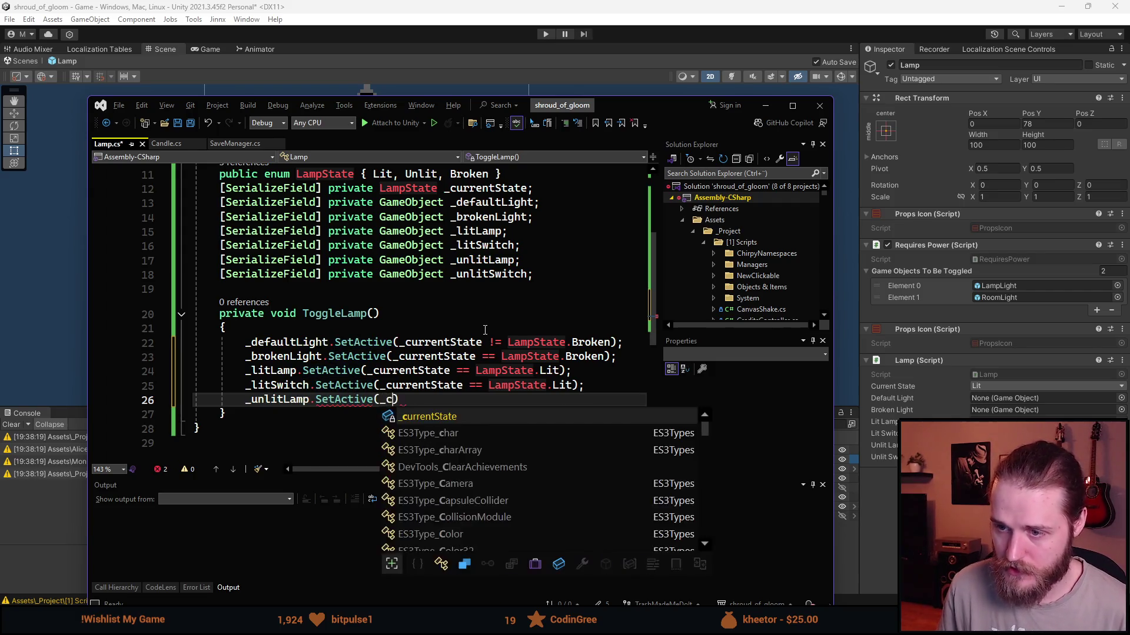
pyautogui.press('Tab')
pyautogui.write('== ')
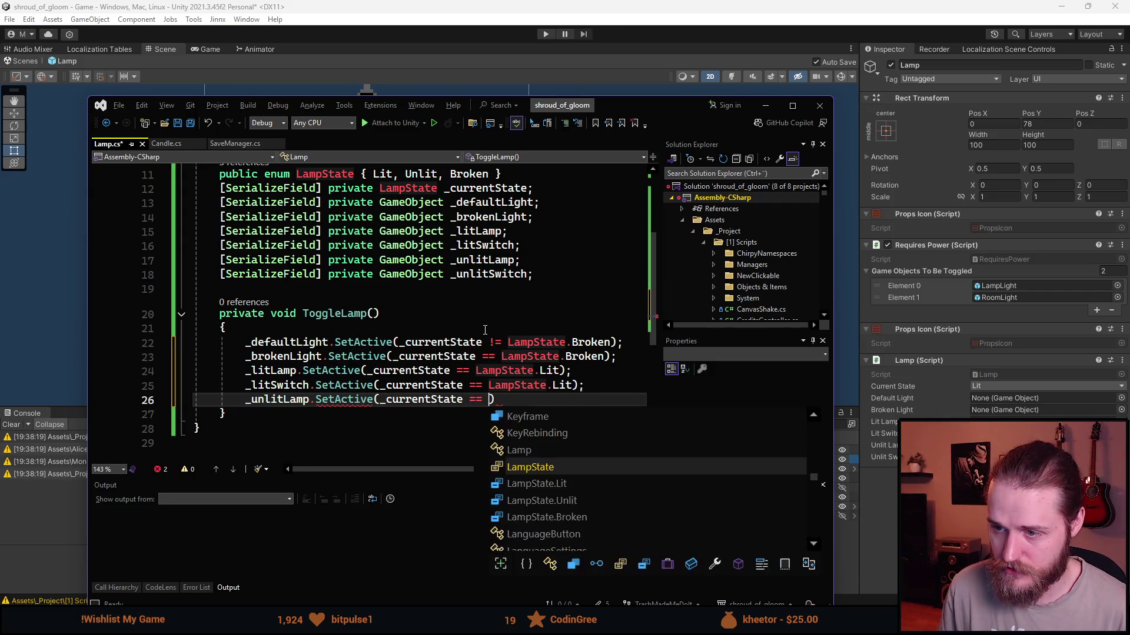
pyautogui.write('.U')
pyautogui.press('Tab')
pyautogui.press('Right')
pyautogui.write(';')
# Add _unlitSwitch.SetActive(_currentState == LampState.Unlit);.
pyautogui.press('Return')
pyautogui.write('_unlitS')
pyautogui.press('Tab')
pyautogui.write('.Se')
pyautogui.press('Tab')
pyautogui.write('(_c')
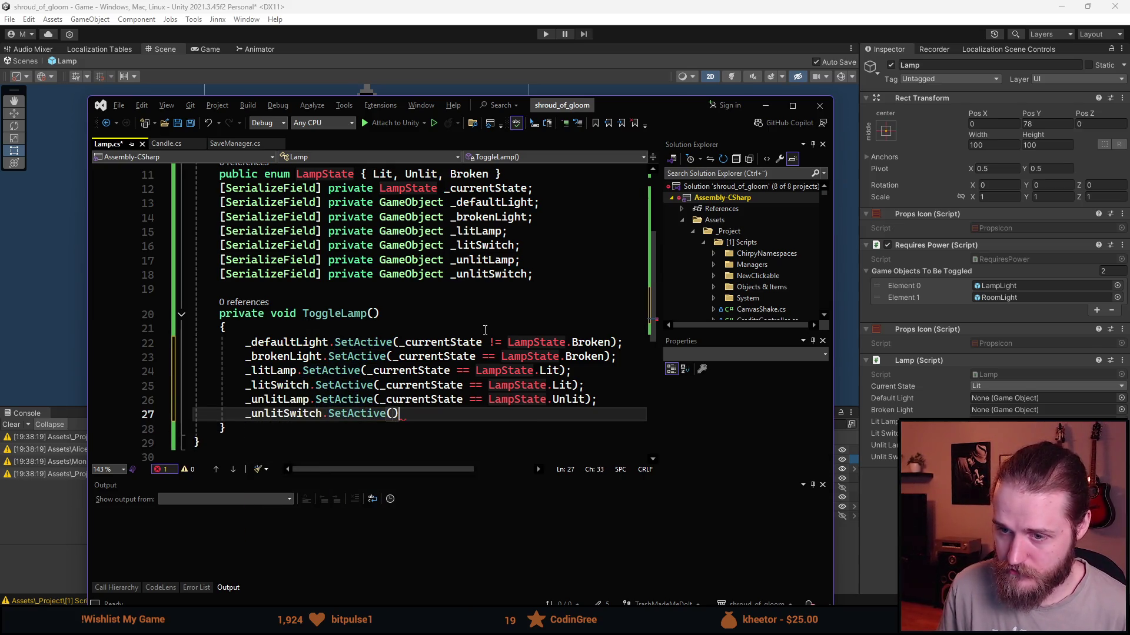
pyautogui.press('Tab')
pyautogui.write(')=')
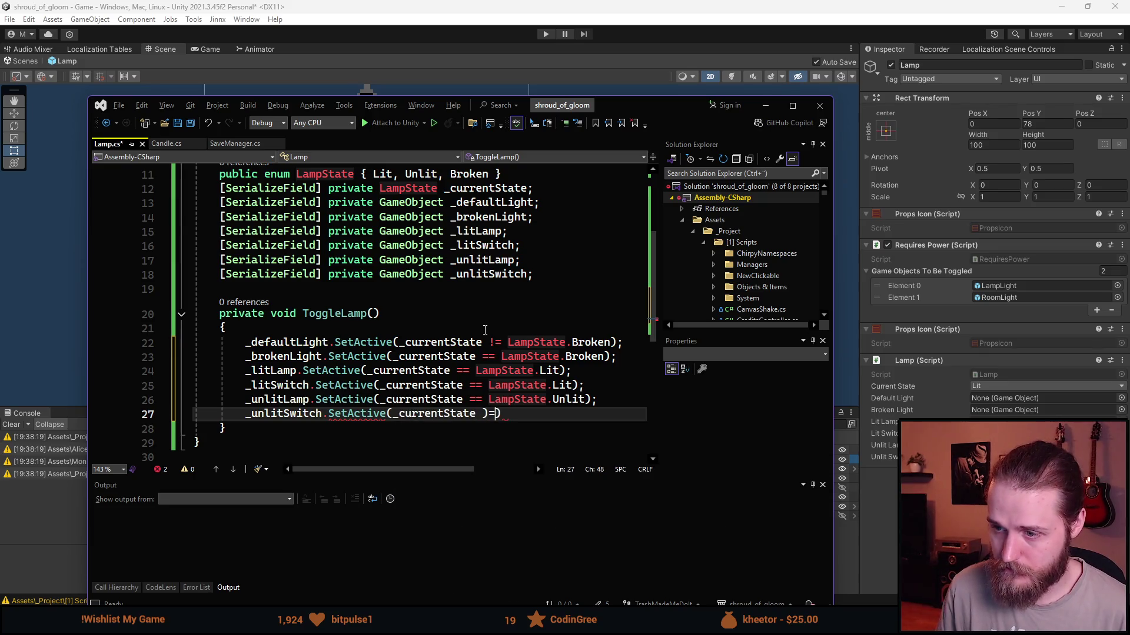
pyautogui.write('== LampState.')
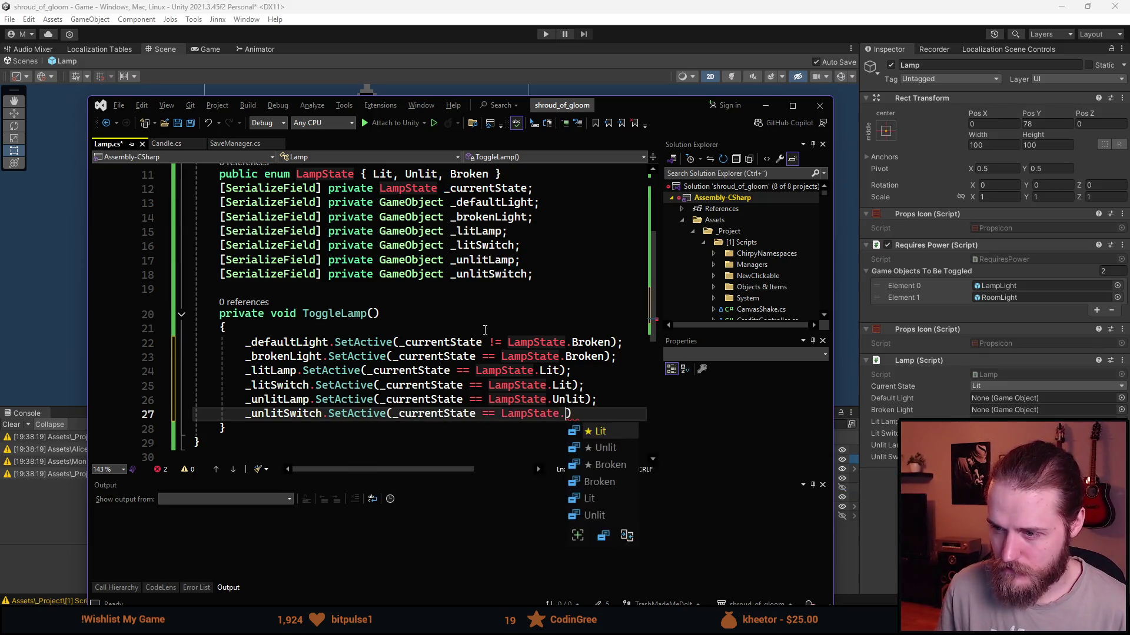
pyautogui.write('u')
pyautogui.press('Tab')
pyautogui.write(';')
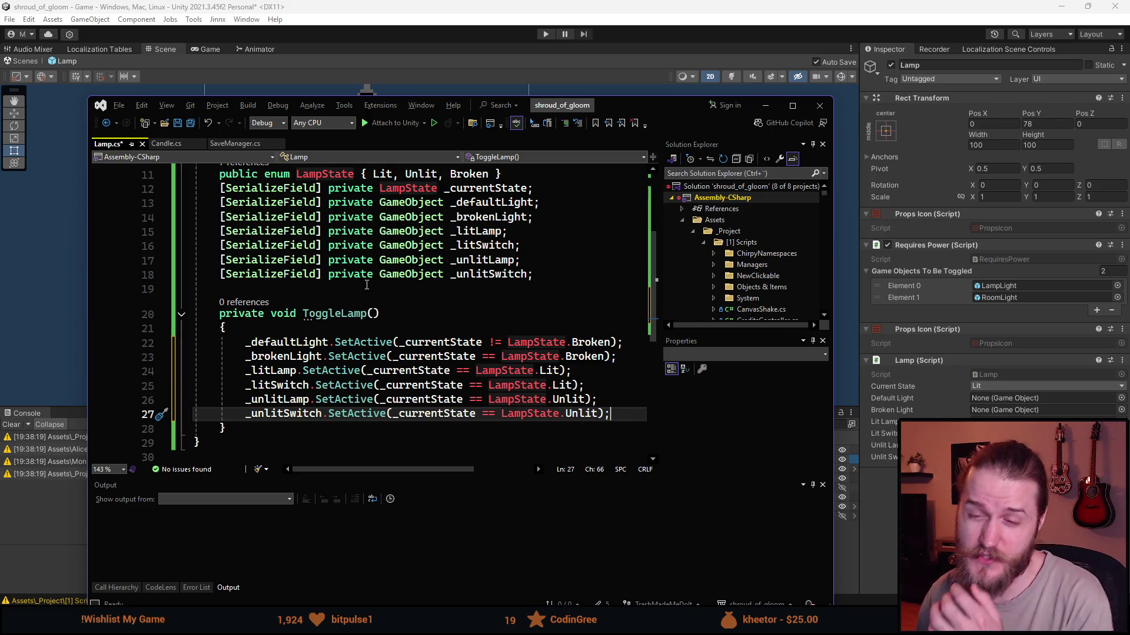
pyautogui.scroll(2, 310, 265)
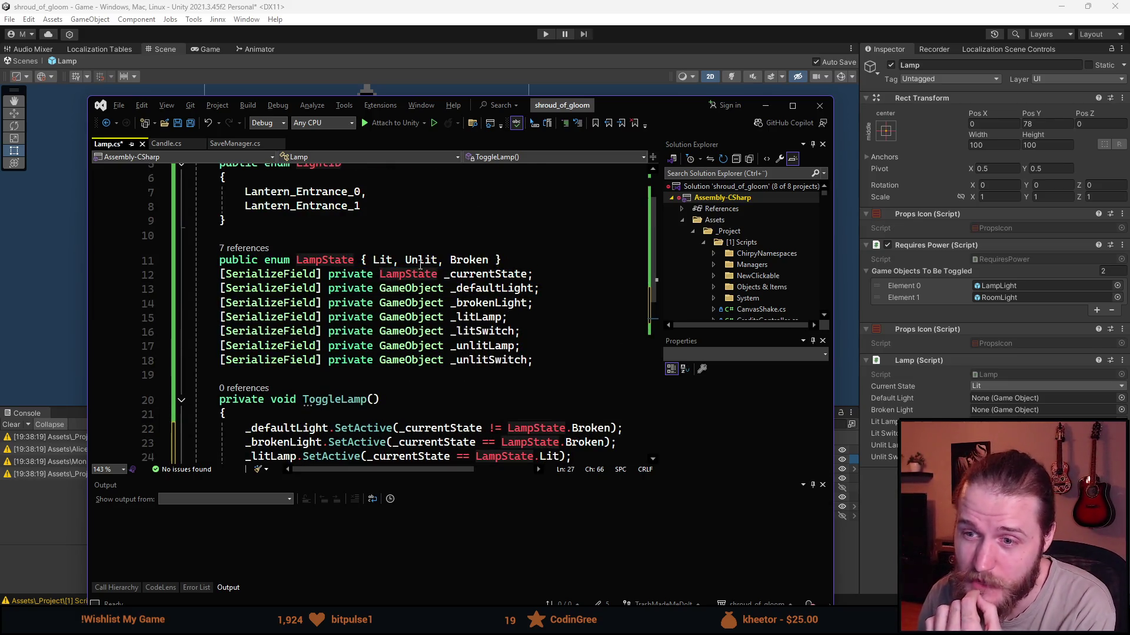
pyautogui.scroll(-4, 369, 330)
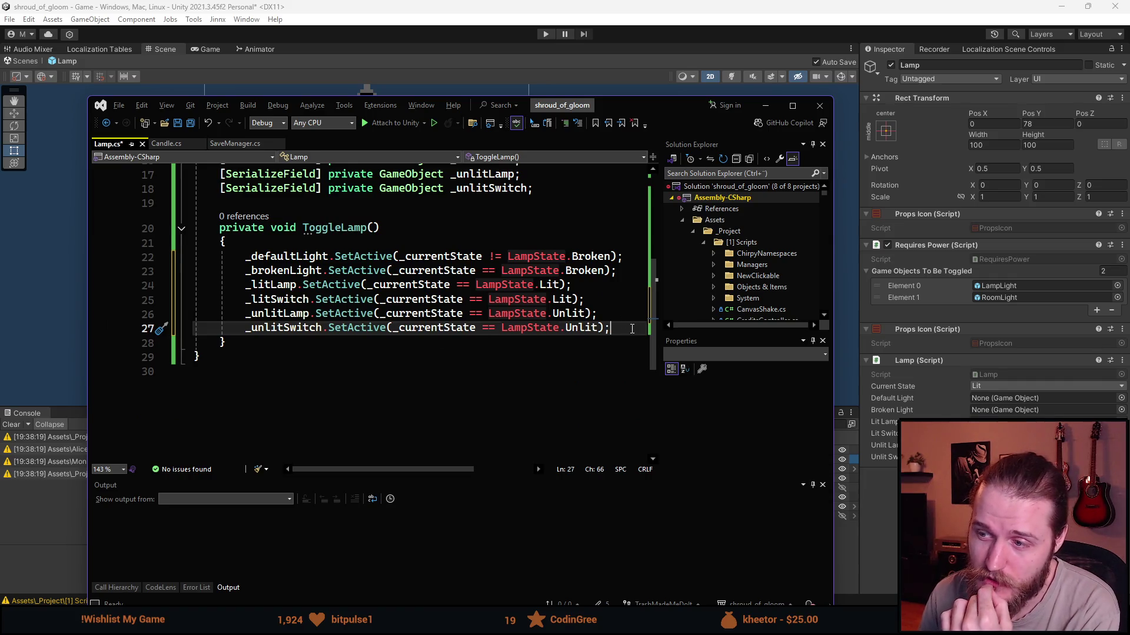
pyautogui.moveTo(636, 327); pyautogui.dragTo(152, 264)
pyautogui.click(374, 343)
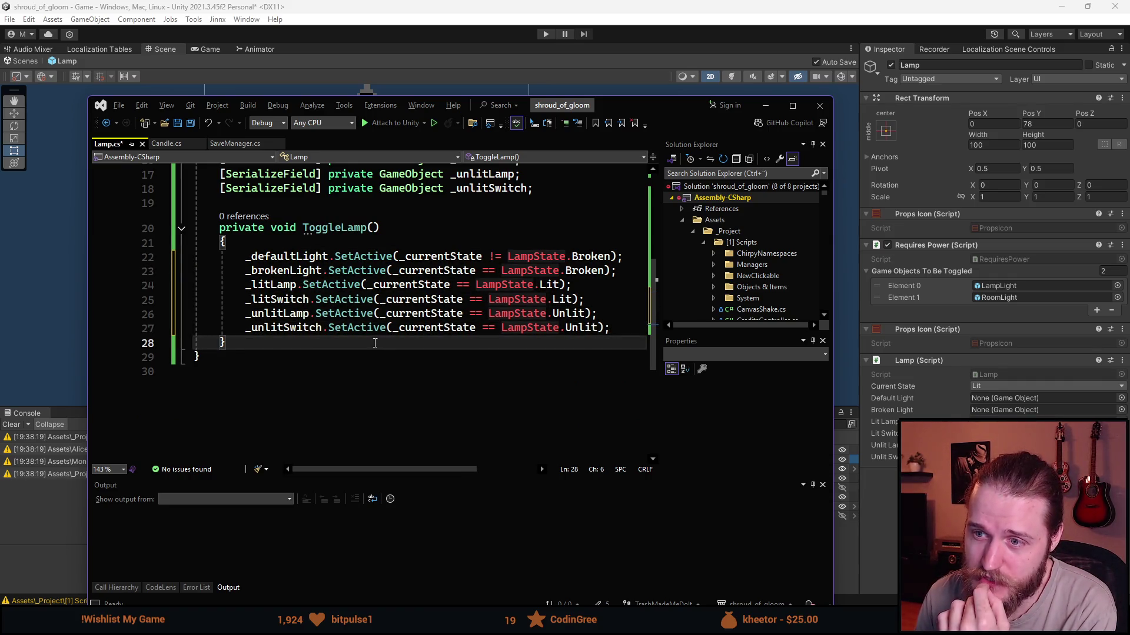
pyautogui.scroll(4, 365, 353)
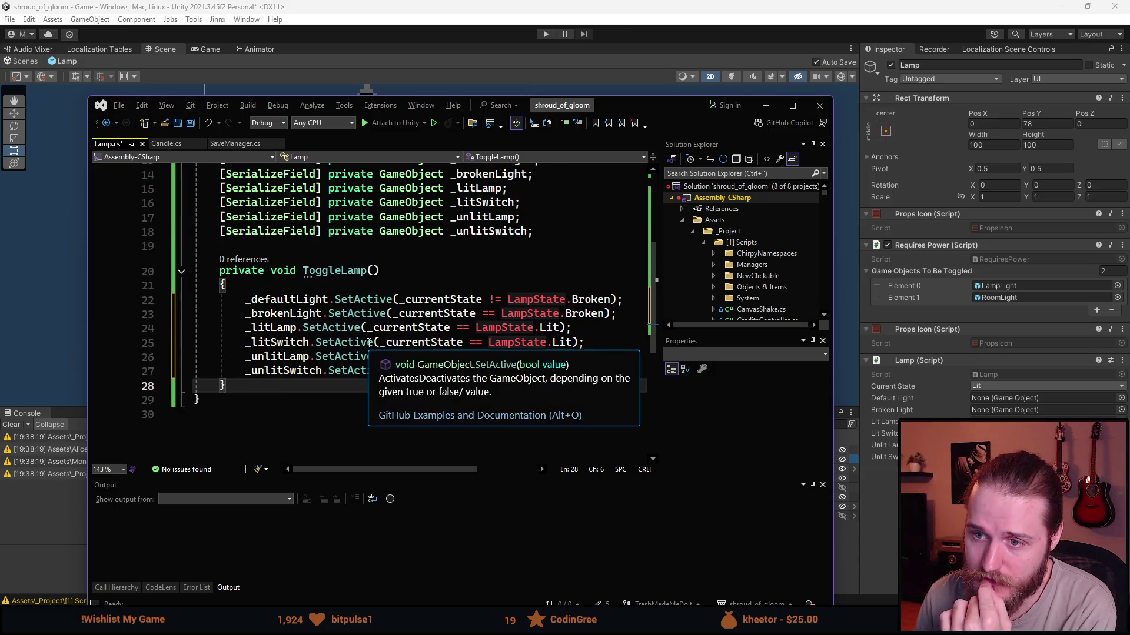
pyautogui.scroll(1, 240, 301)
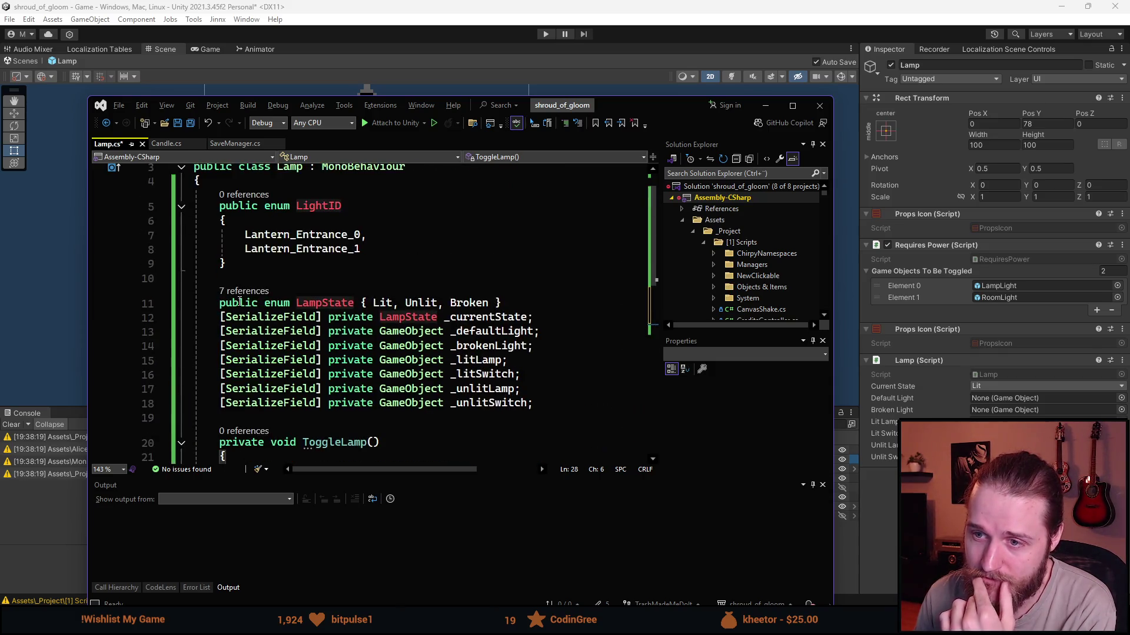
pyautogui.scroll(-1, 240, 301)
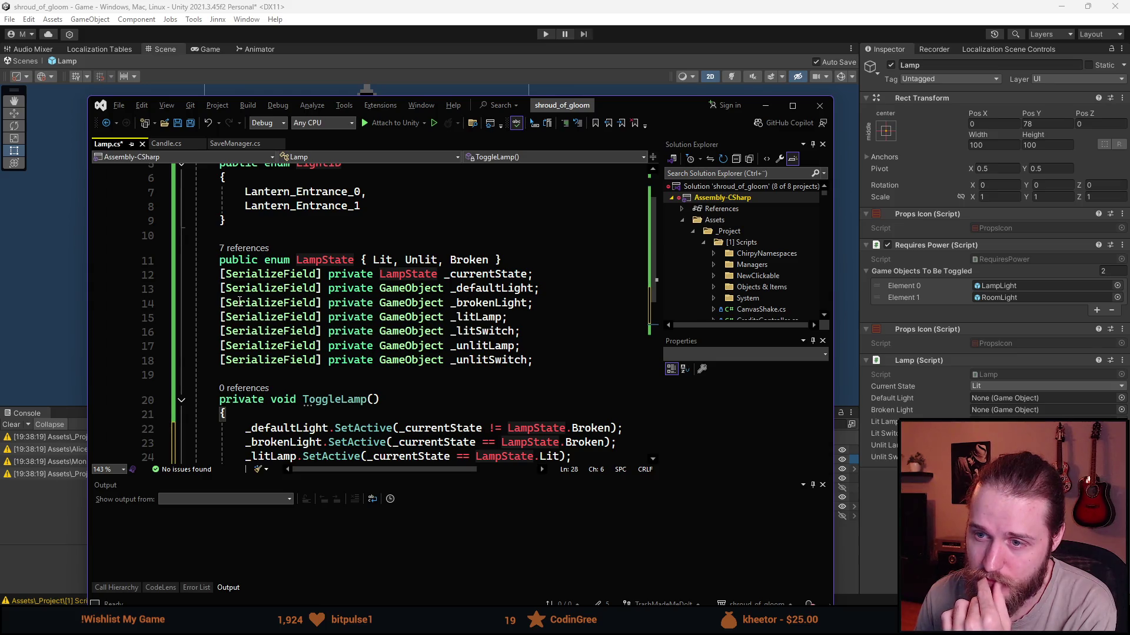
pyautogui.scroll(-1, 240, 301)
pyautogui.click(280, 335)
pyautogui.scroll(-2, 286, 342)
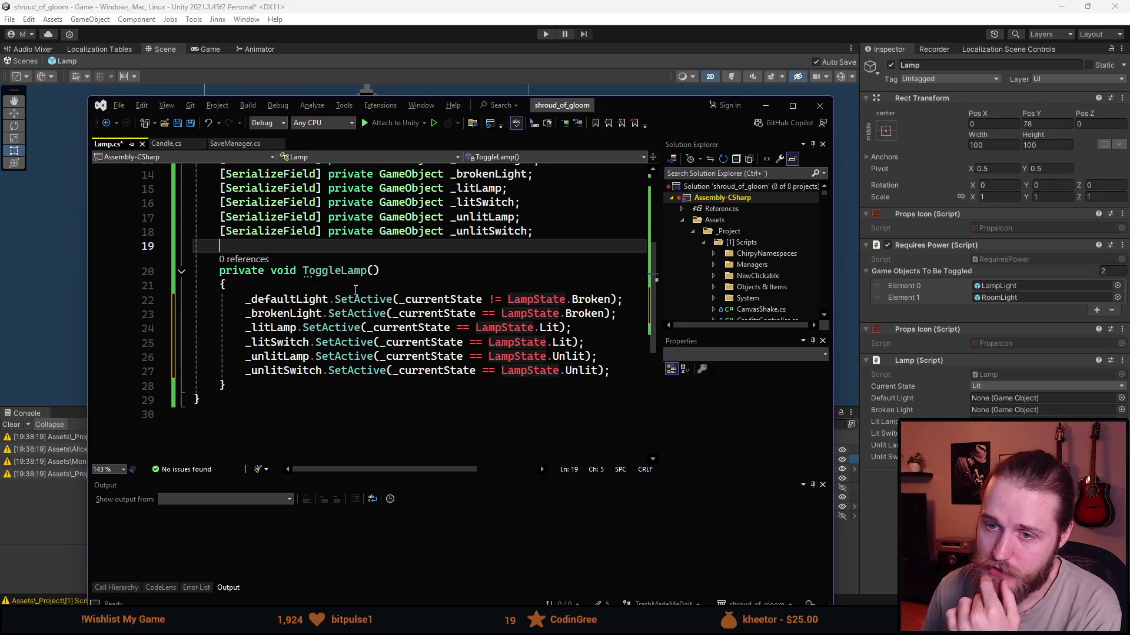
# Create an empty private void Awake() method above ToggleLamp.
pyautogui.press('Return')
pyautogui.press('Return')
pyautogui.press('Up')
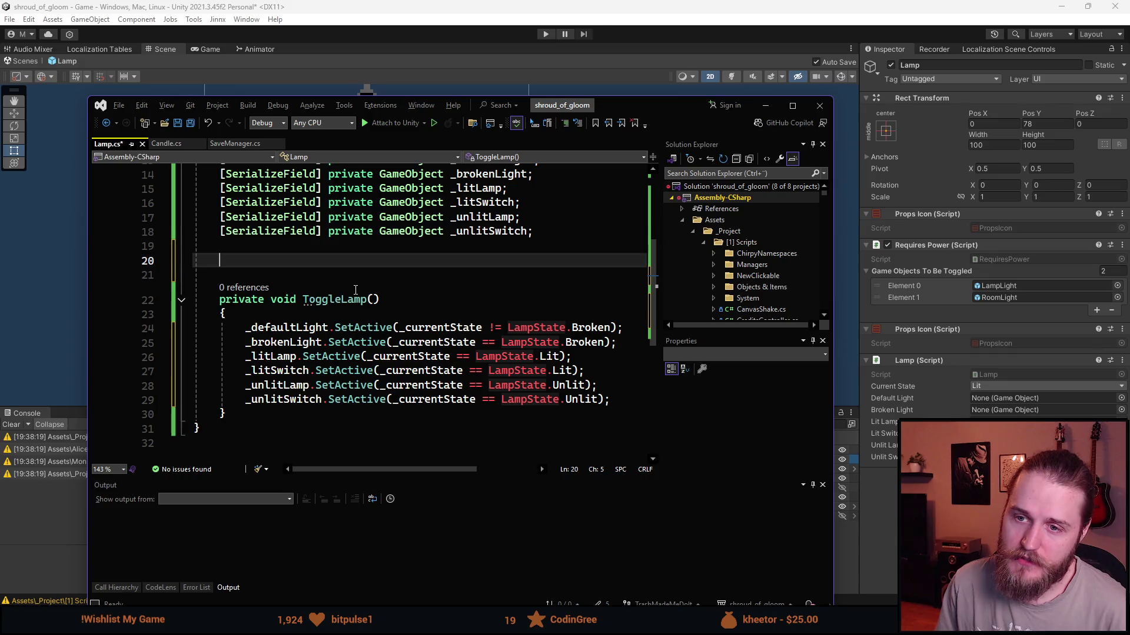
pyautogui.write('private')
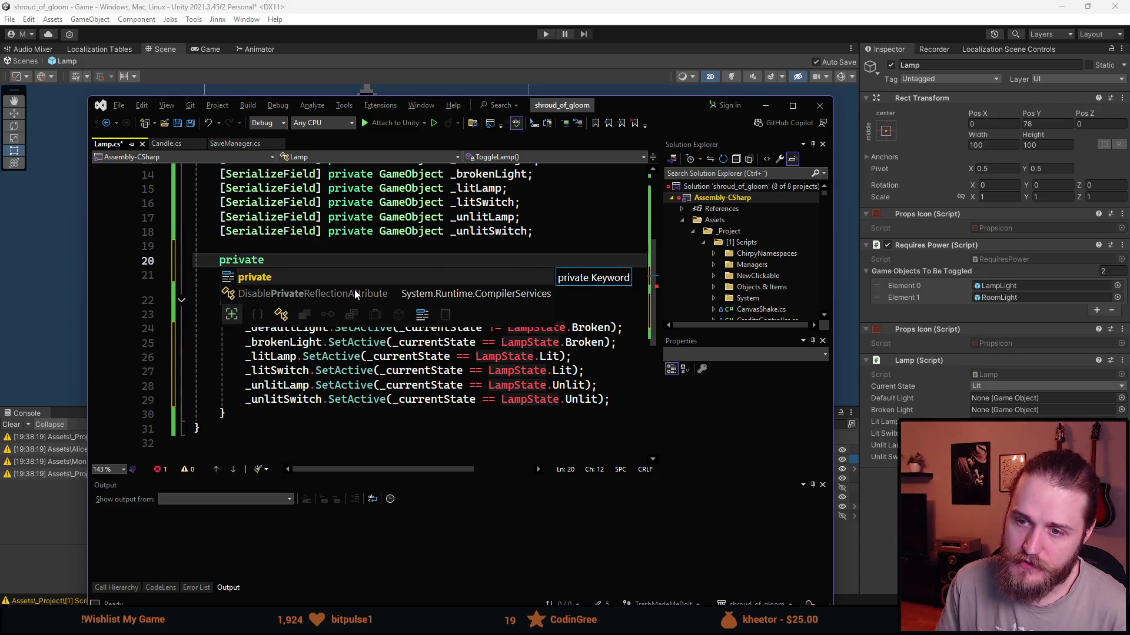
pyautogui.write(' private vo')
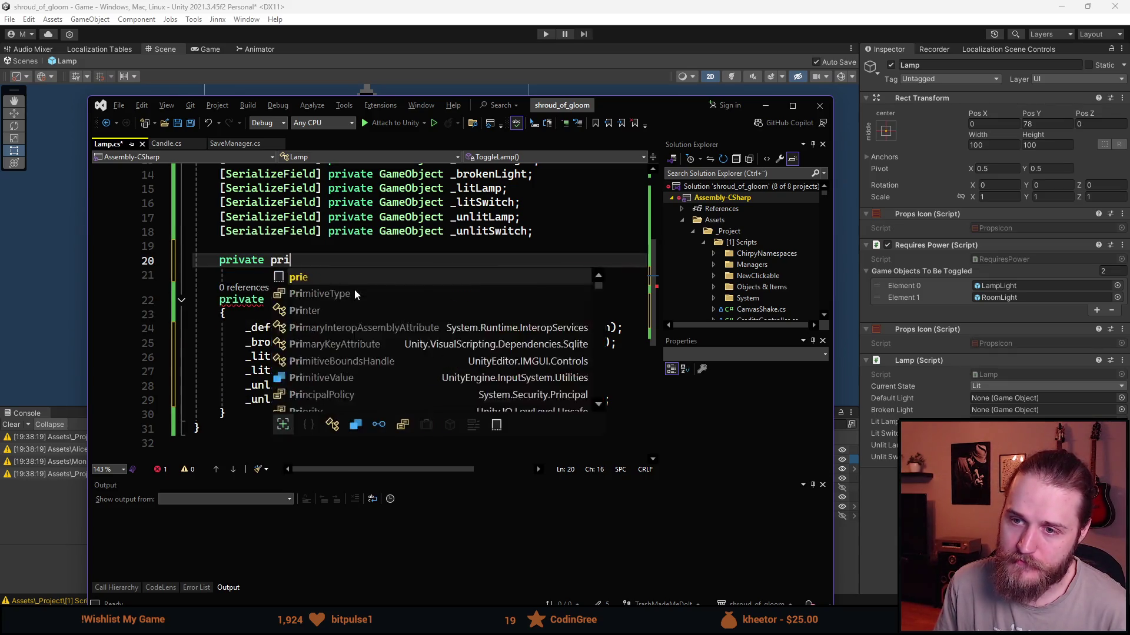
pyautogui.hotkey('ctrl', 'z')
pyautogui.hotkey('ctrl', 'z')
pyautogui.hotkey('ctrl', 'z')
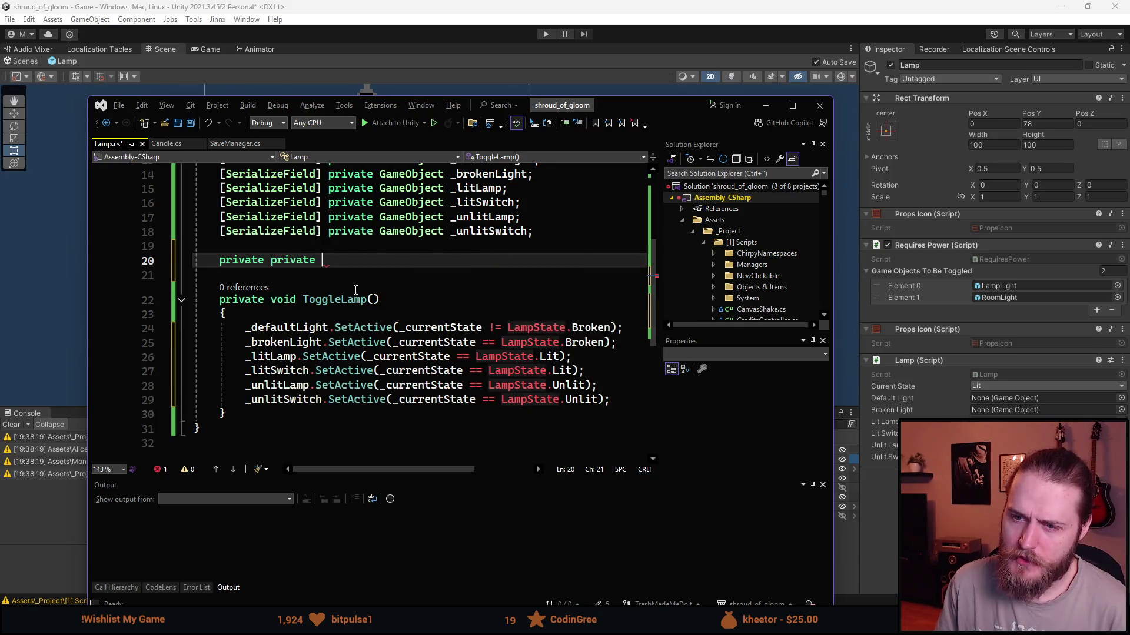
pyautogui.write('void ')
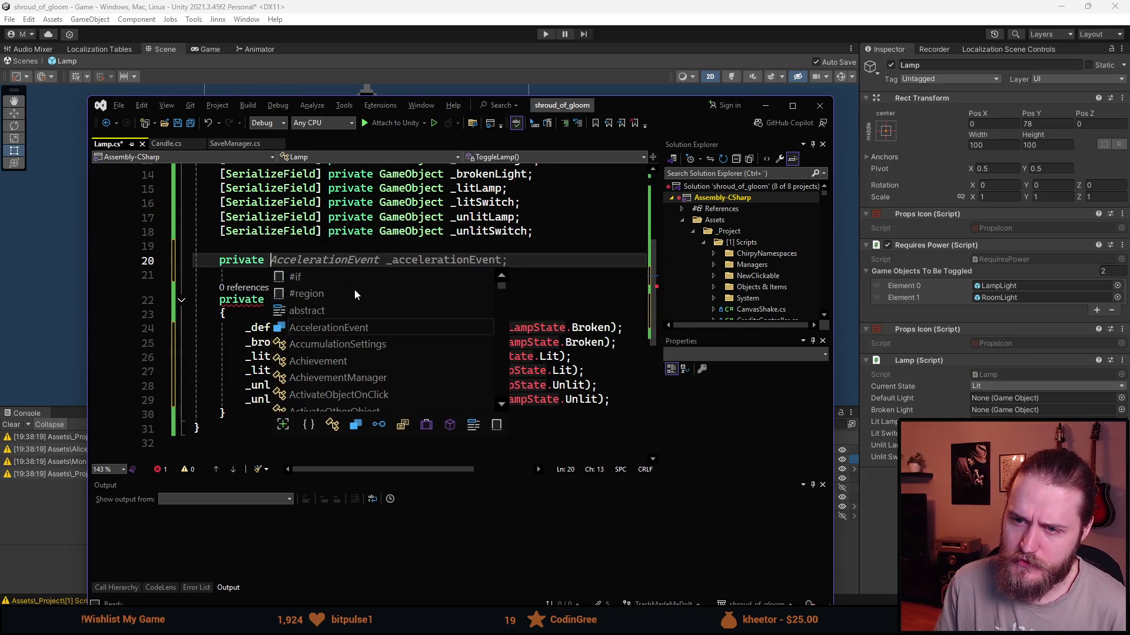
pyautogui.write('Aw')
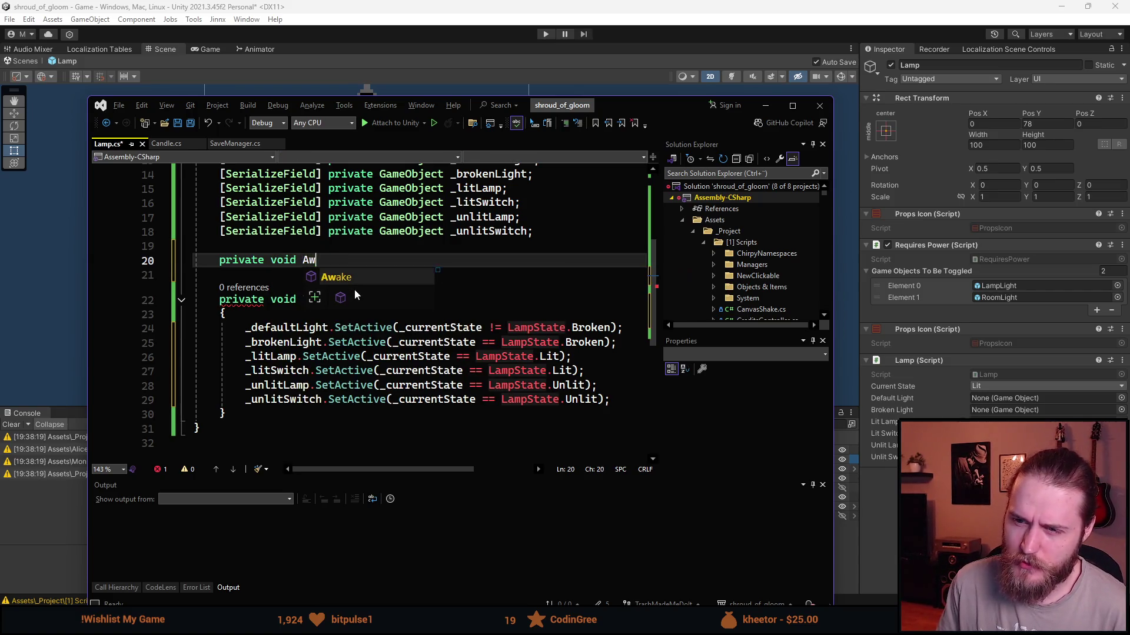
pyautogui.press('Return')
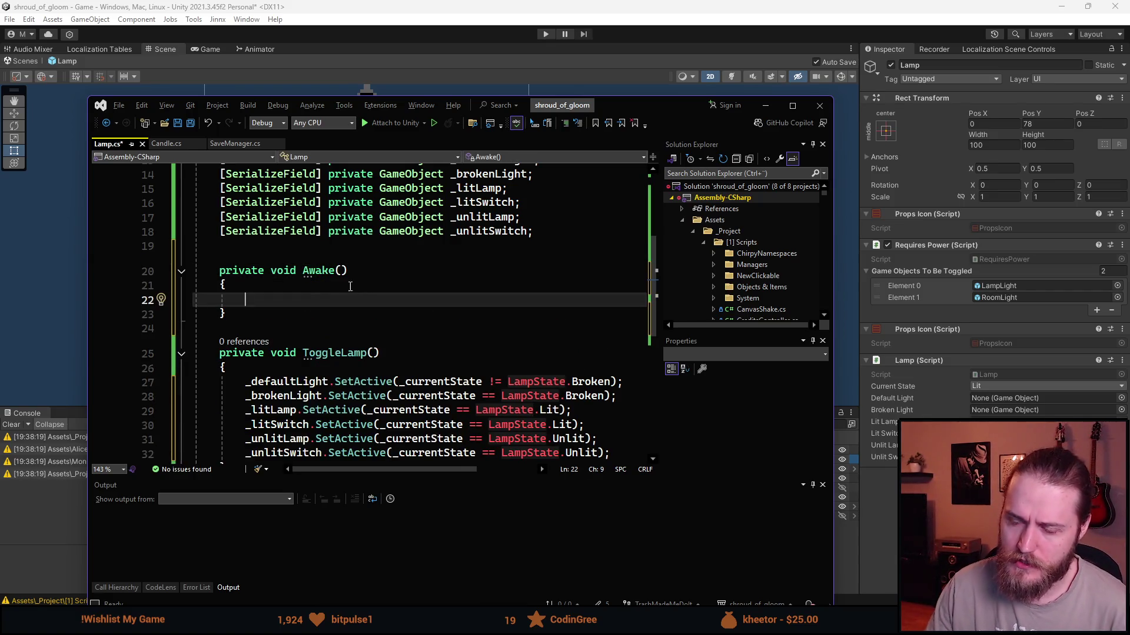
pyautogui.scroll(-1, 356, 290)
pyautogui.scroll(1, 380, 323)
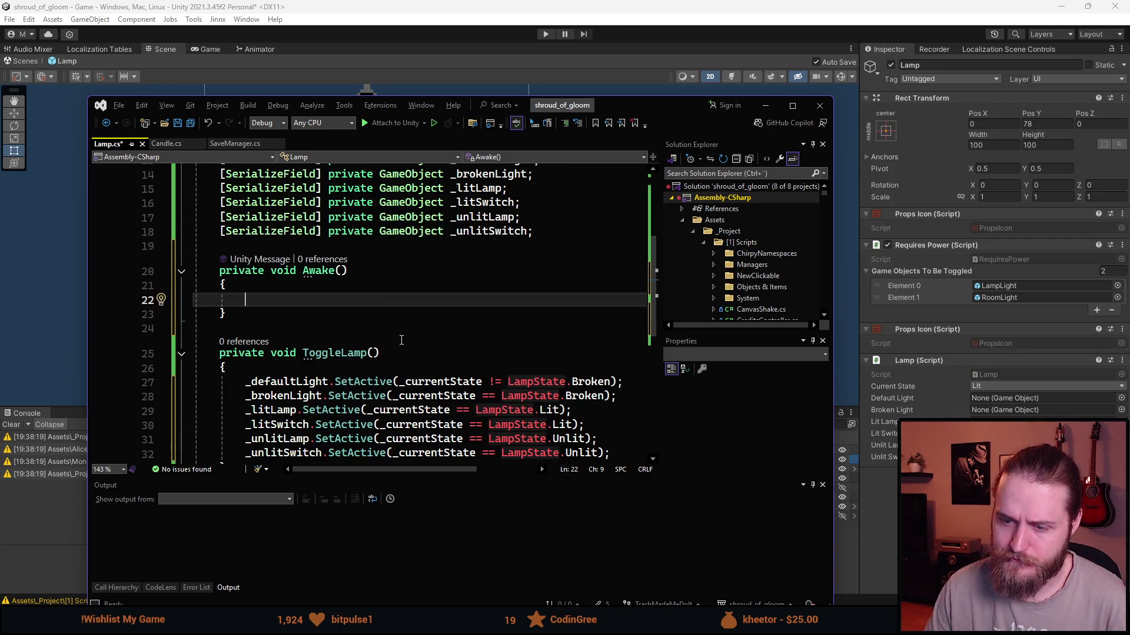
# Inside Awake, write a '// Check savefile' comment followed by a ToggleLamp(); call.
pyautogui.write('// Load t')
pyautogui.hotkey('ctrl', 'BackSpace')
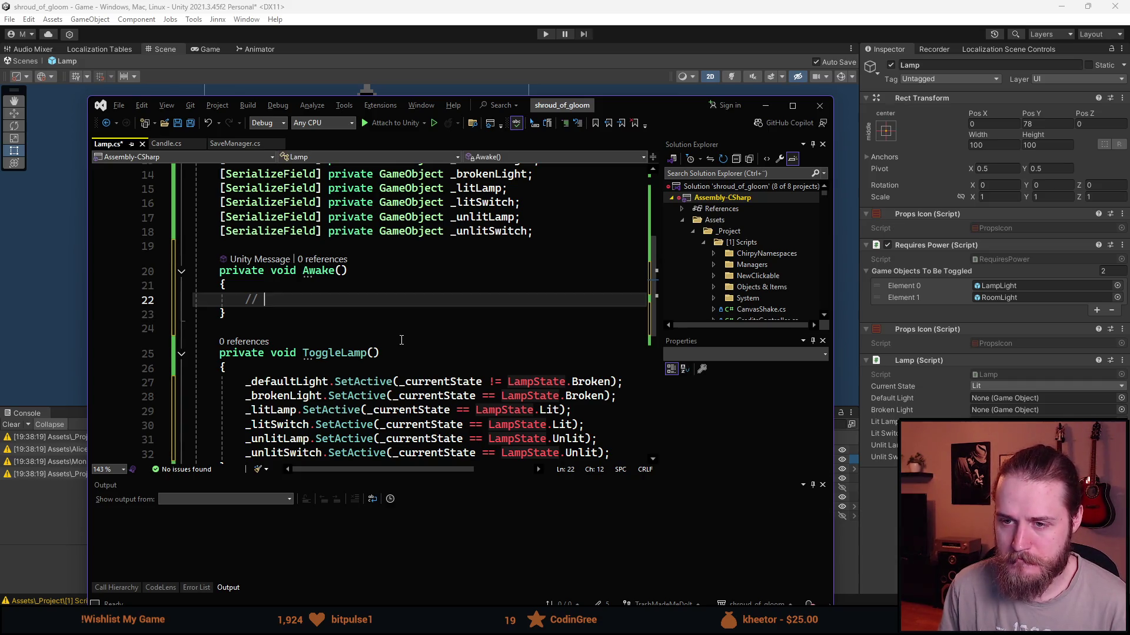
pyautogui.write('heck savefile')
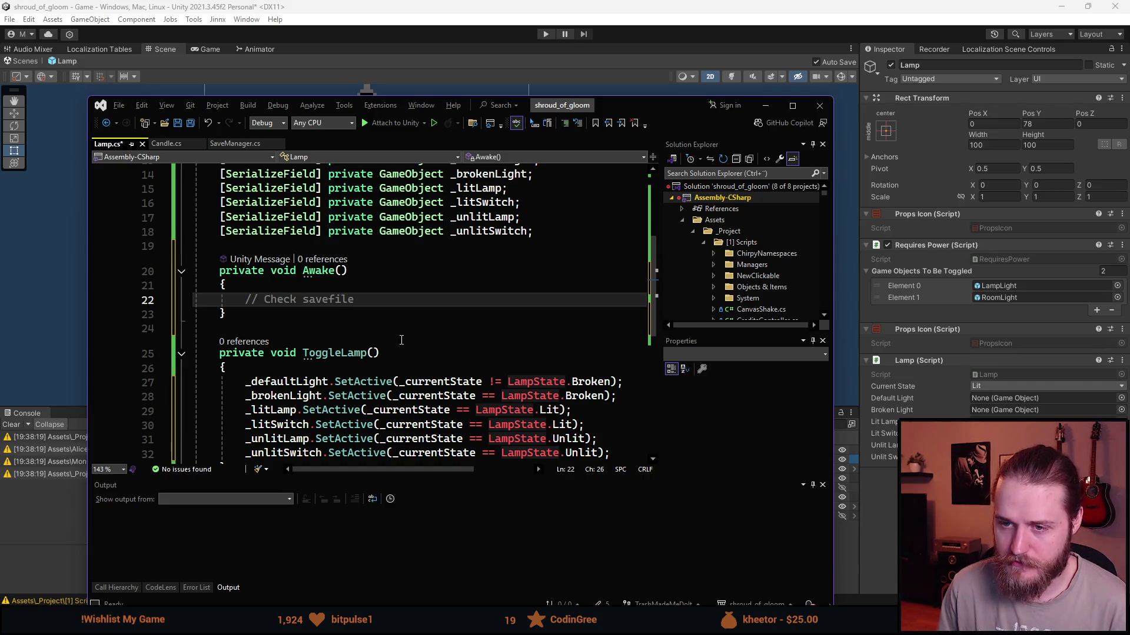
pyautogui.press('Return')
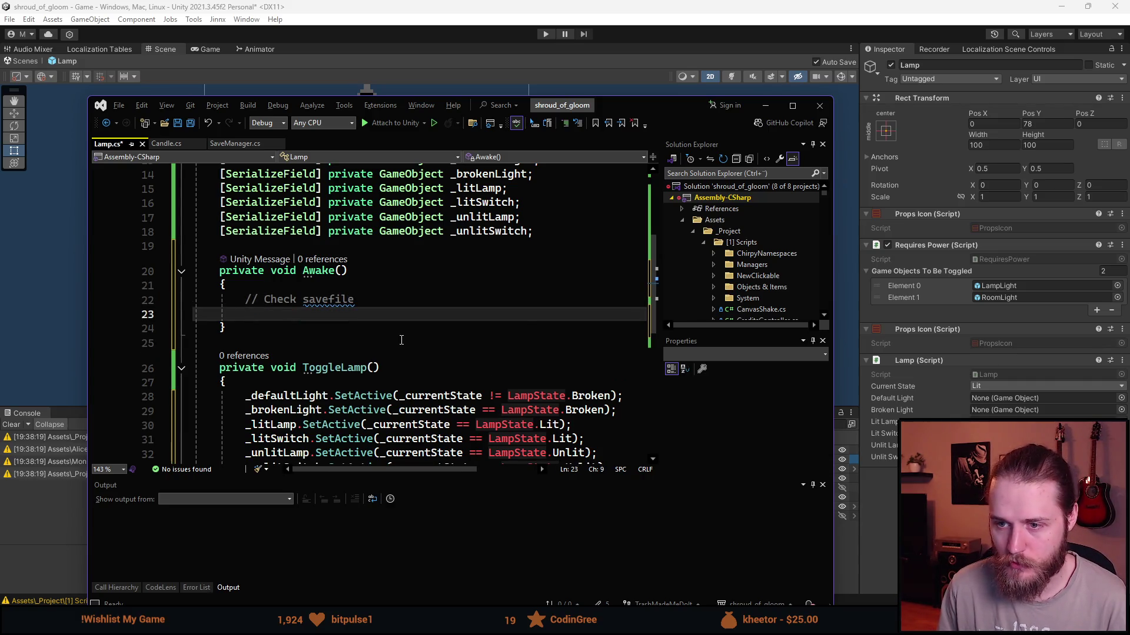
pyautogui.write('Tog')
pyautogui.press('Tab')
pyautogui.write('();')
# Extend the comment to 'Check savefile and load _currentState' and add a line after Awake.
pyautogui.click(260, 302)
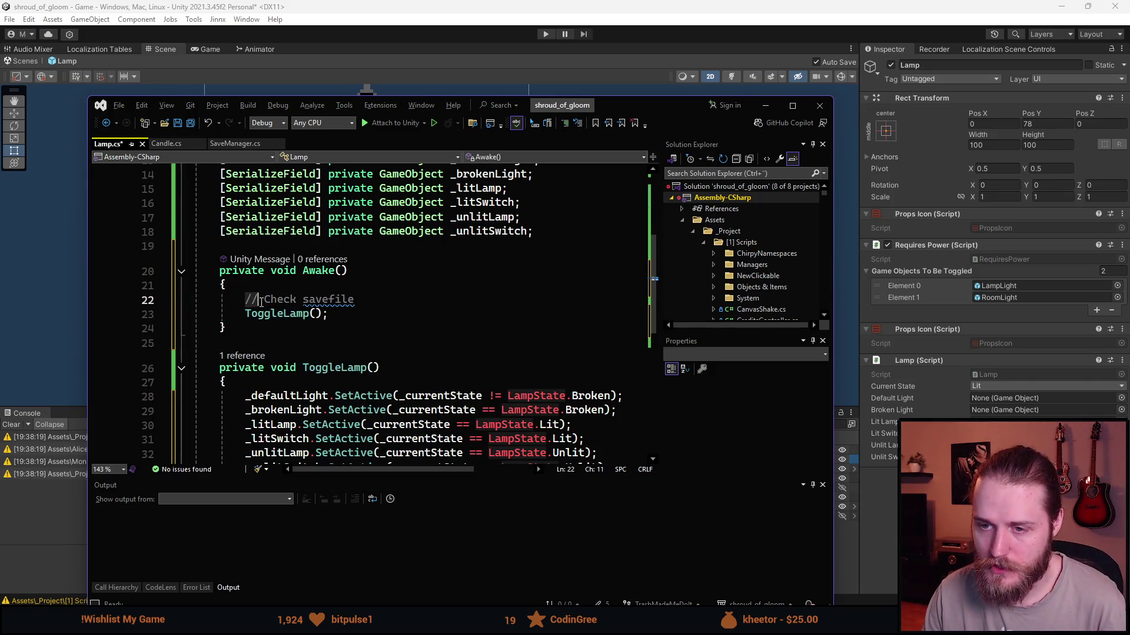
pyautogui.click(353, 302)
pyautogui.write('and ')
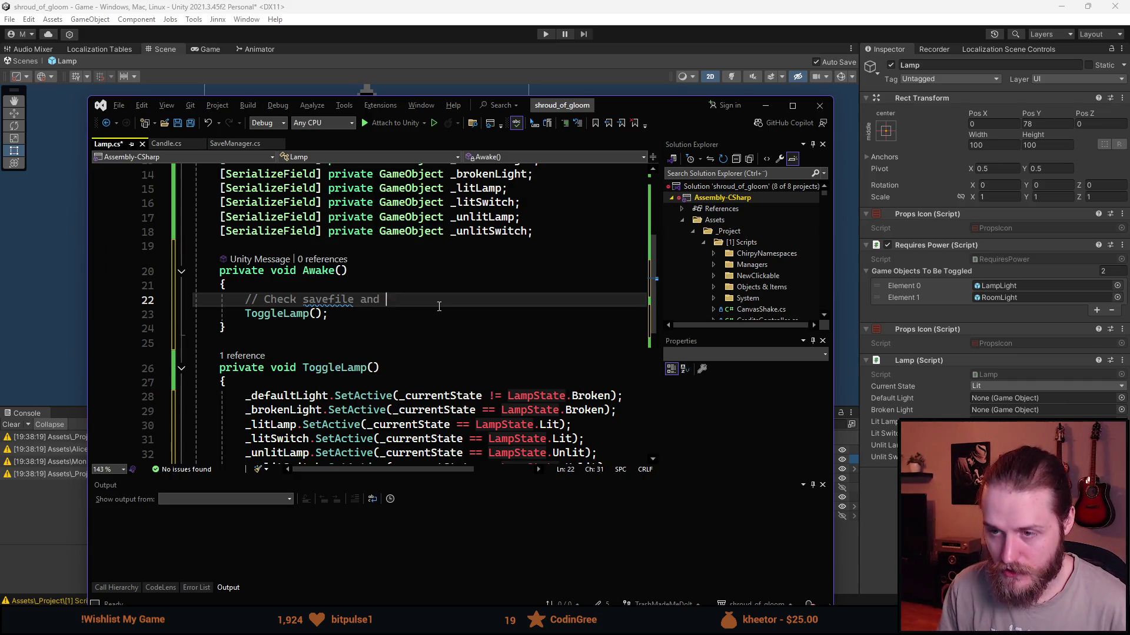
pyautogui.write('load _currentState')
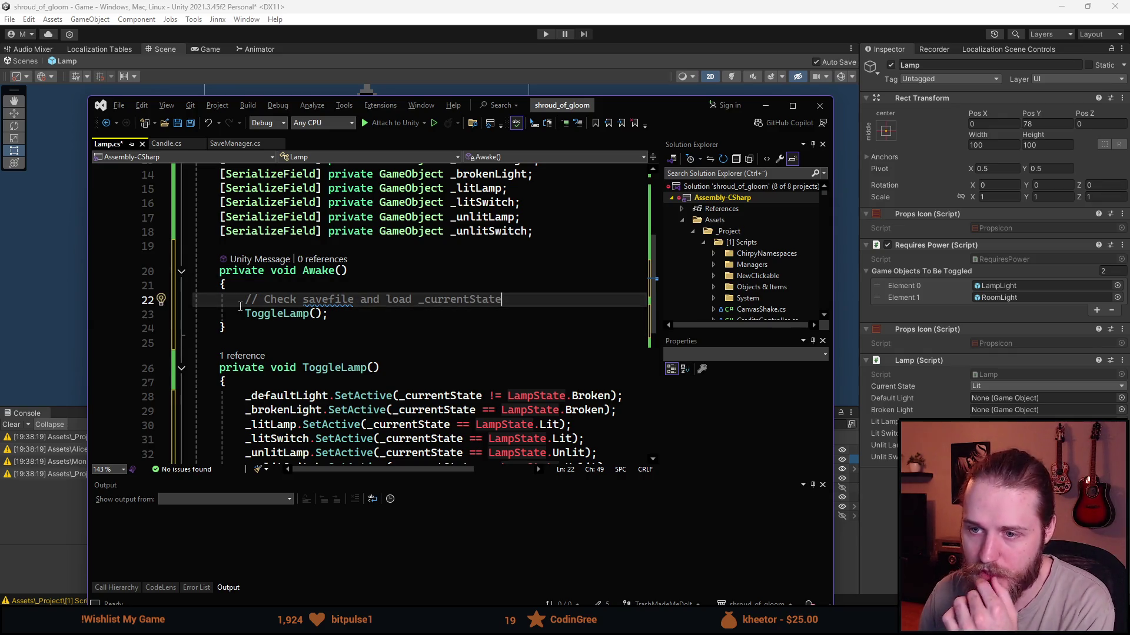
pyautogui.scroll(-2, 596, 391)
pyautogui.scroll(3, 343, 321)
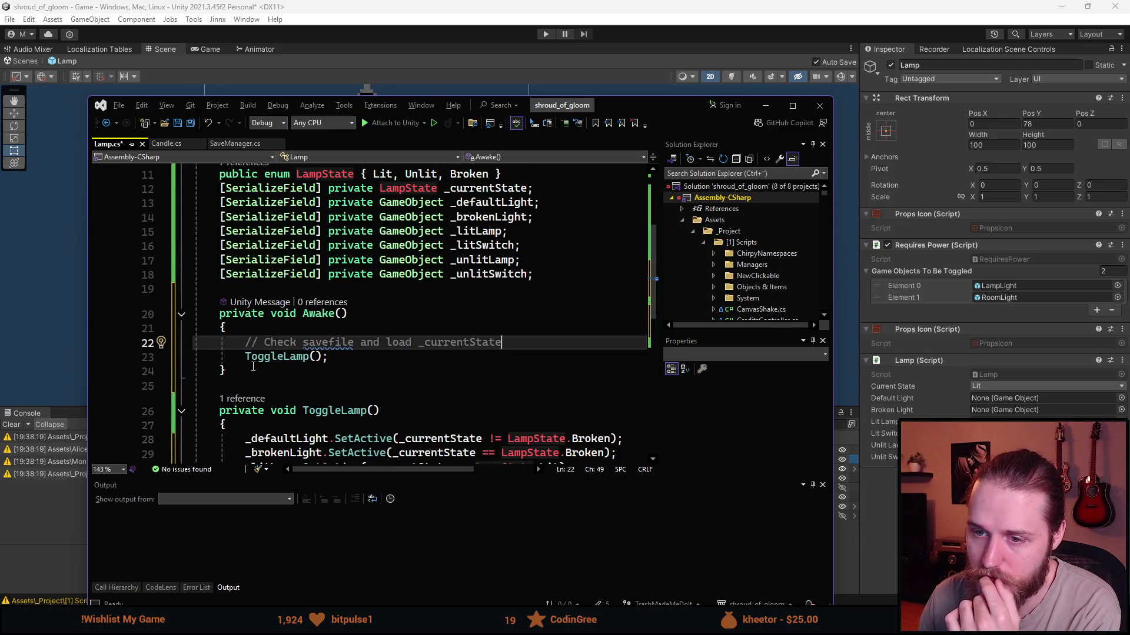
pyautogui.click(257, 374)
pyautogui.scroll(-2, 273, 360)
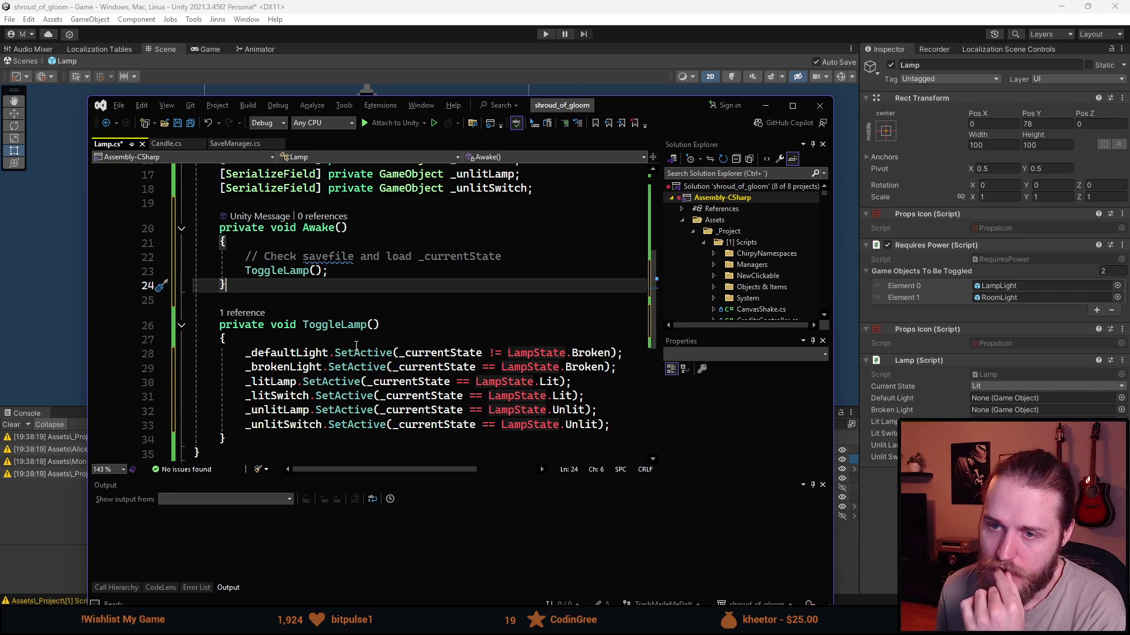
pyautogui.press('Return')
pyautogui.press('Return')
# Declare public void ChangeState(LampState newState) below Awake.
pyautogui.write('private void')
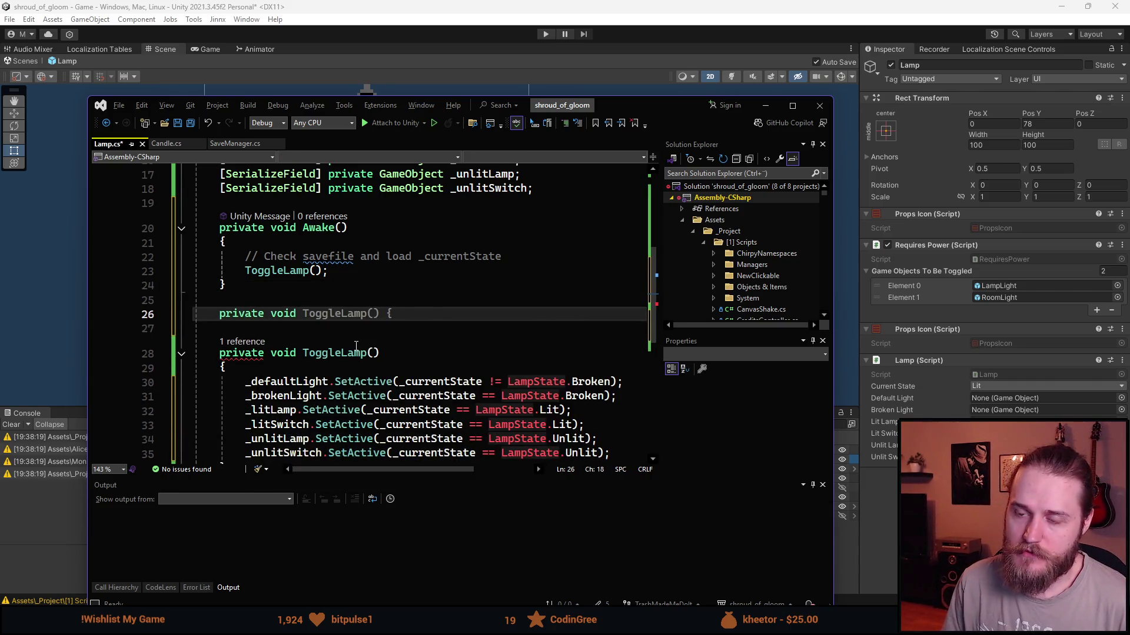
pyautogui.hotkey('ctrl', 'BackSpace')
pyautogui.write('public void ')
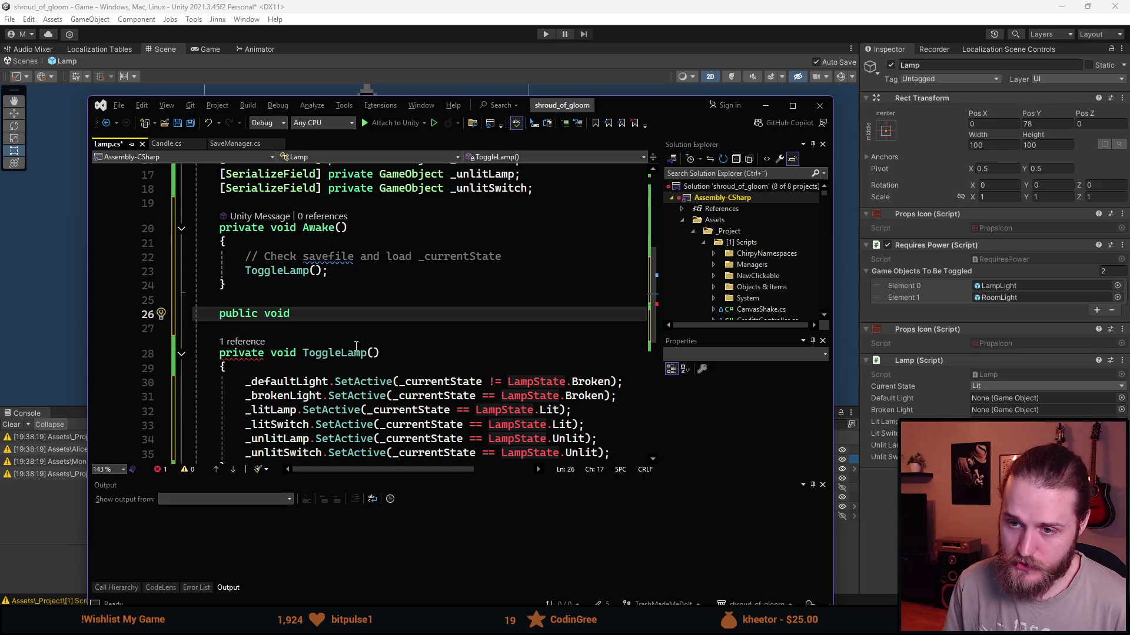
pyautogui.write('C')
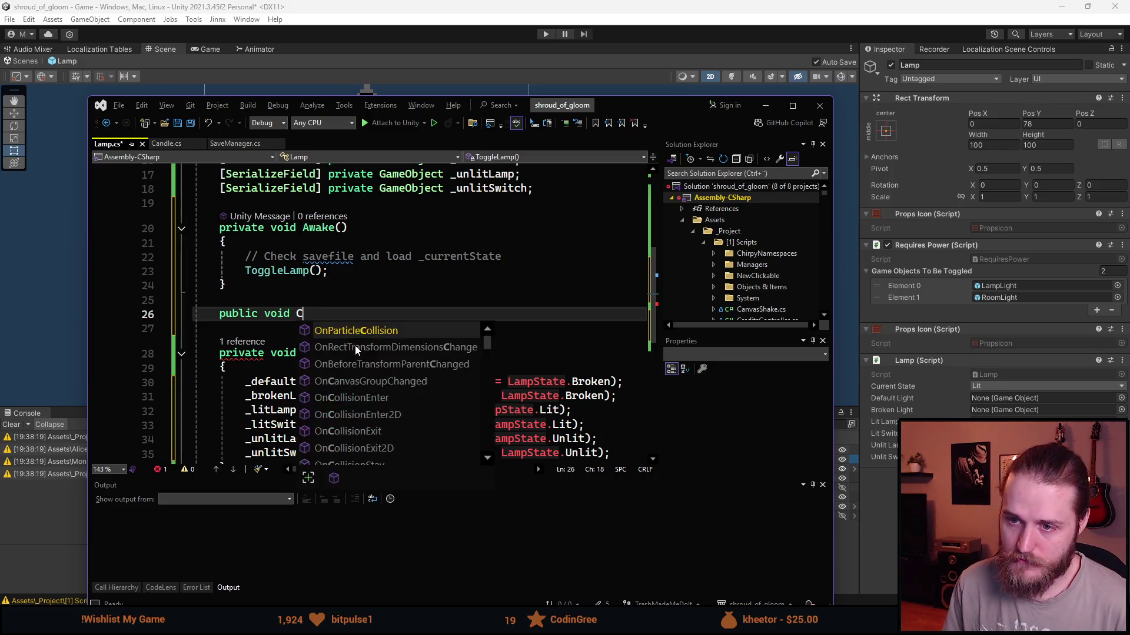
pyautogui.write('hangeState(')
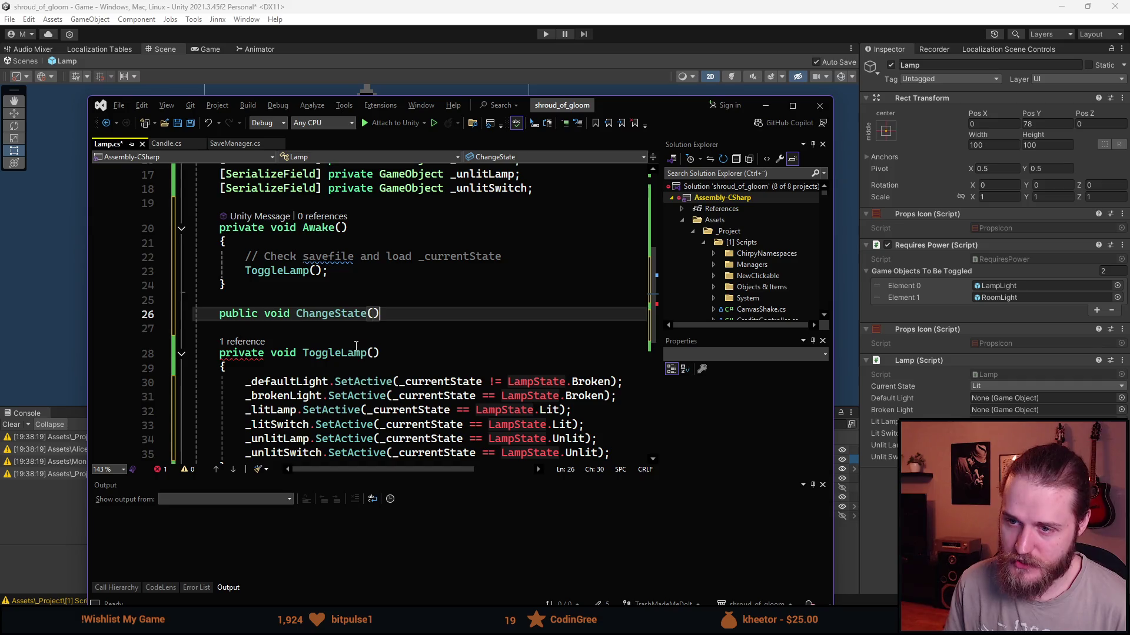
pyautogui.scroll(2, 355, 346)
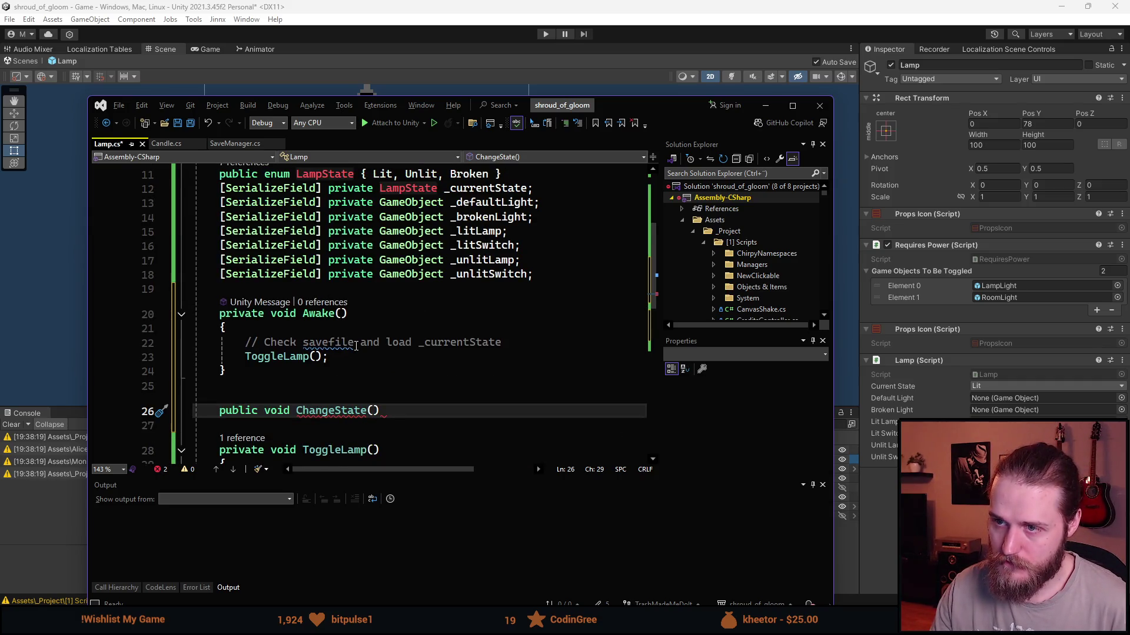
pyautogui.scroll(-2, 356, 346)
pyautogui.write('L')
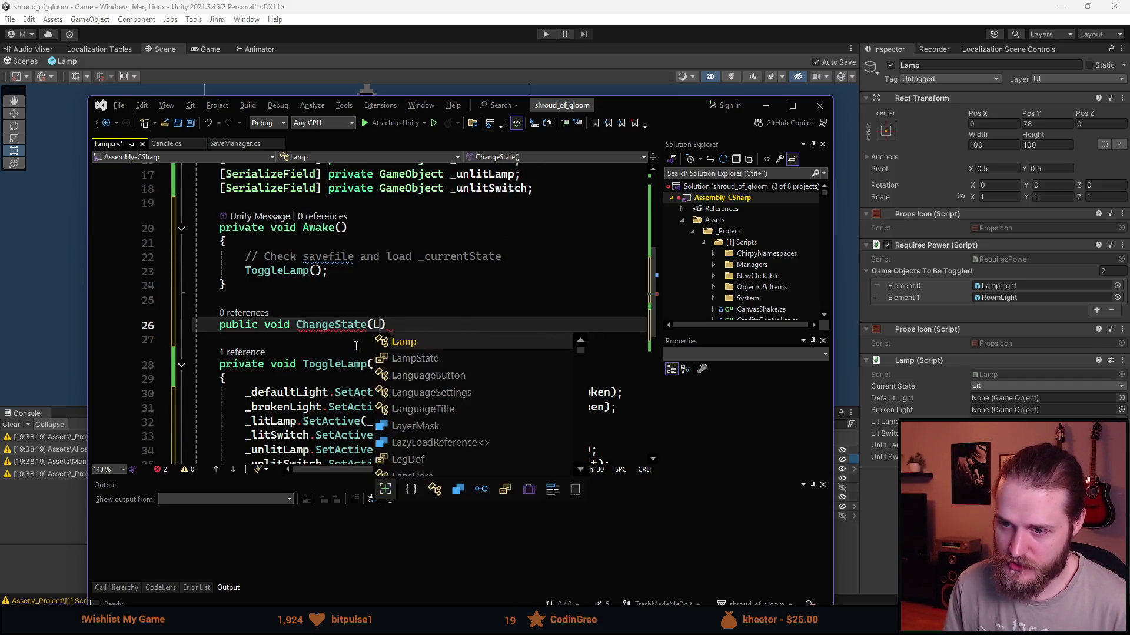
pyautogui.write('am')
pyautogui.press('Down')
pyautogui.write('sta')
pyautogui.press('BackSpace')
pyautogui.press('BackSpace')
pyautogui.press('BackSpace')
pyautogui.write('newState){')
# Fill ChangeState's body with _currentState = newState; and ToggleLamp();.
pyautogui.press('Return')
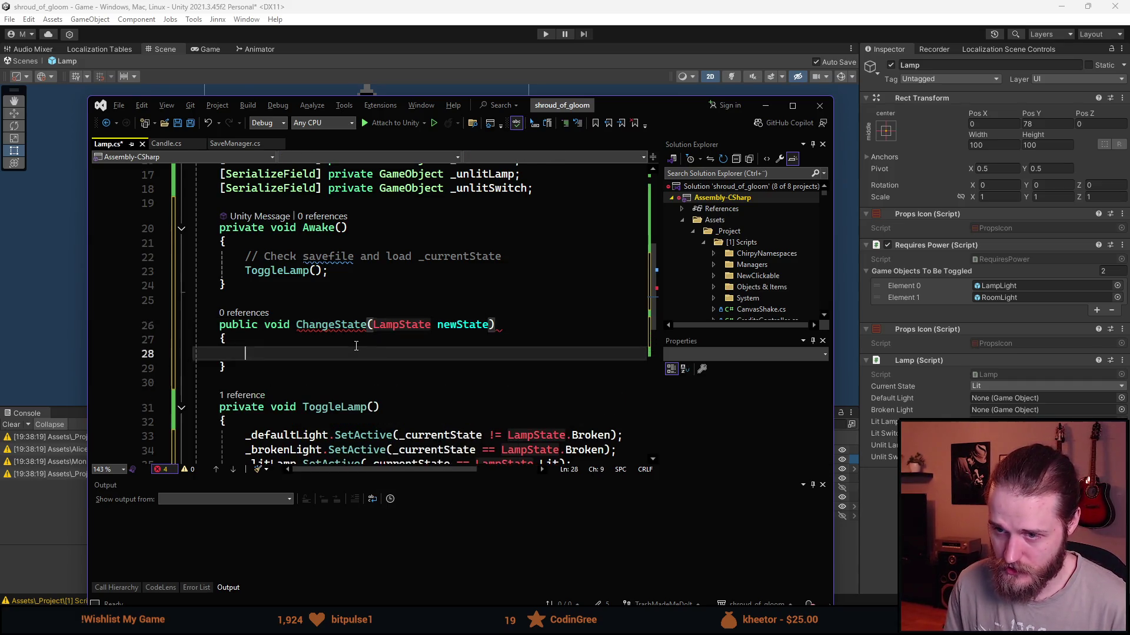
pyautogui.write('_currentState = newState;')
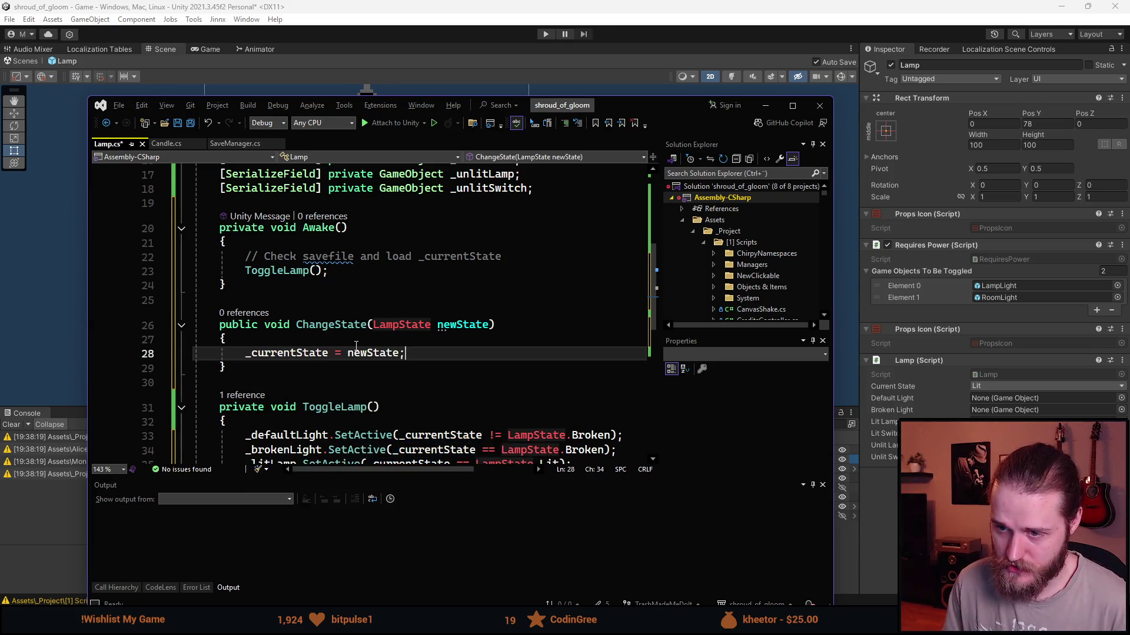
pyautogui.press('Return')
pyautogui.write('Togg')
pyautogui.press('Tab')
pyautogui.write('();')
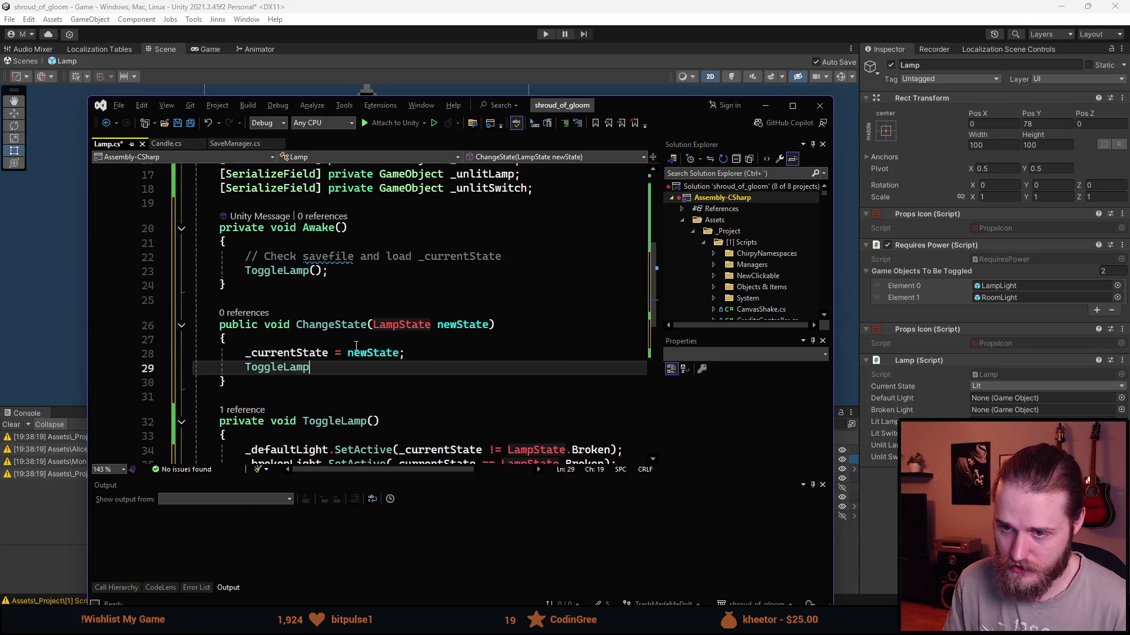
# Shift the code window to reveal the Unity scene, then return to Unity.
pyautogui.scroll(-3, 352, 332)
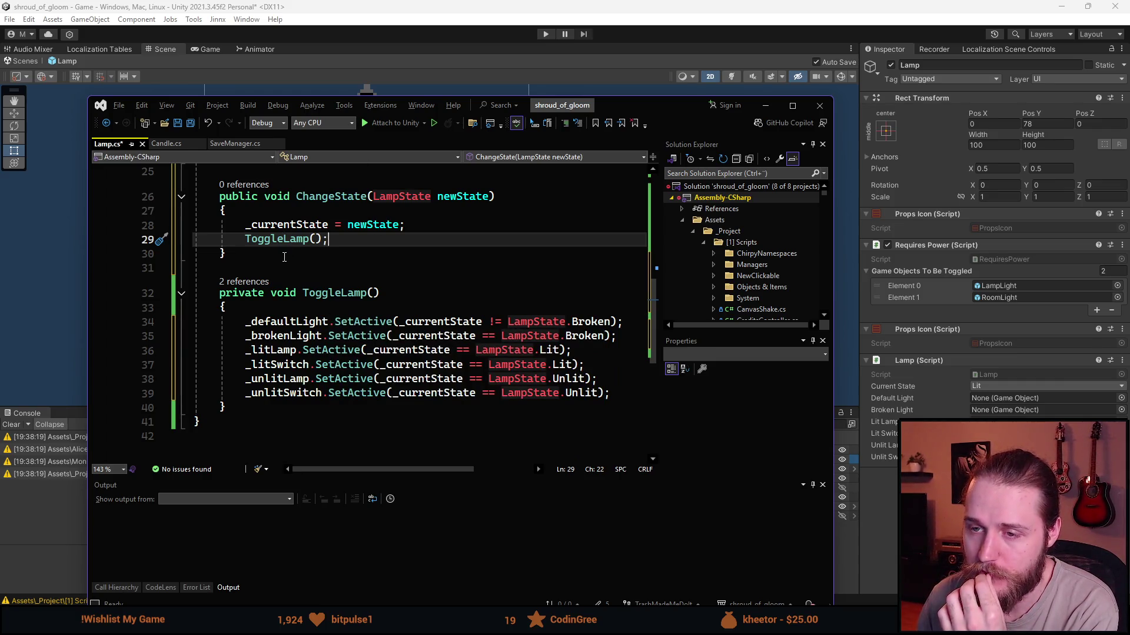
pyautogui.scroll(2, 335, 277)
pyautogui.scroll(1, 336, 277)
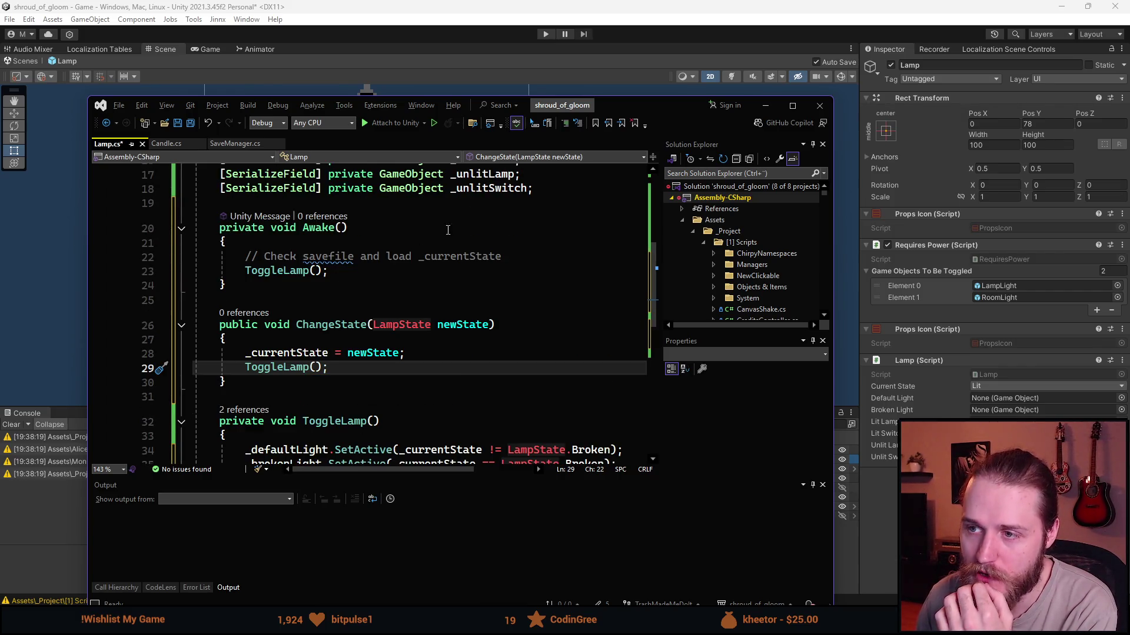
pyautogui.moveTo(649, 116)
pyautogui.mouseDown()
pyautogui.moveTo(1128, 126)
pyautogui.moveTo(719, 90)
pyautogui.moveTo(677, 52)
pyautogui.mouseUp()
pyautogui.hotkey('shift', 'Home')
pyautogui.hotkey('shift', 'Home')
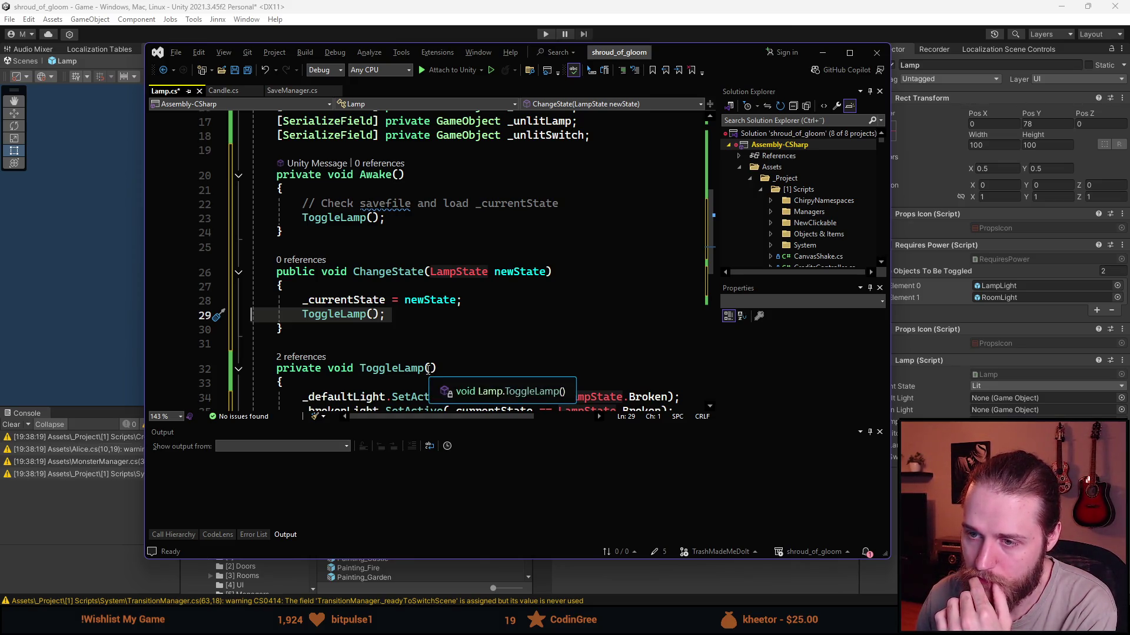
pyautogui.hotkey('alt', 'Tab')
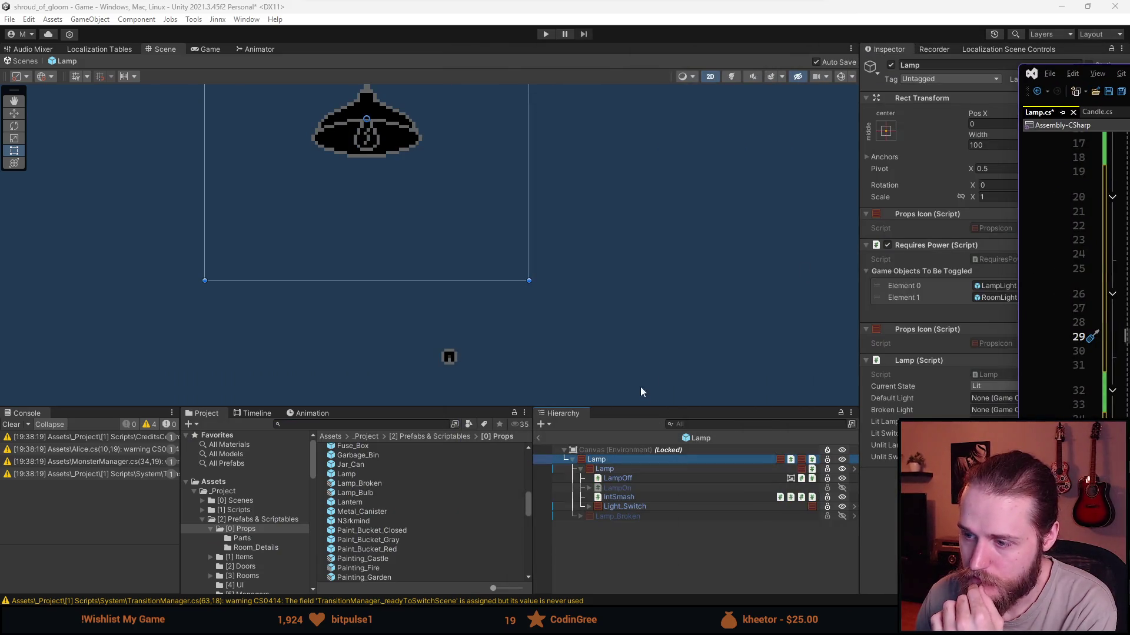
pyautogui.click(641, 478)
pyautogui.click(633, 488)
pyautogui.scroll(-5, 953, 352)
pyautogui.scroll(-1, 935, 366)
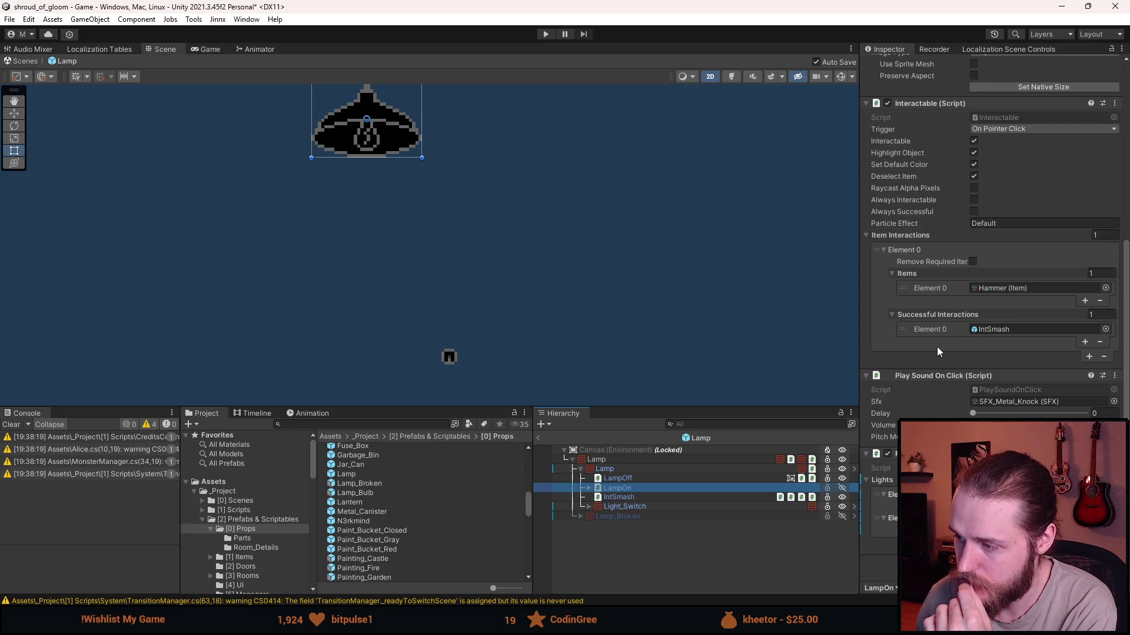
pyautogui.click(617, 505)
pyautogui.press('Right')
pyautogui.click(637, 517)
pyautogui.scroll(-5, 923, 407)
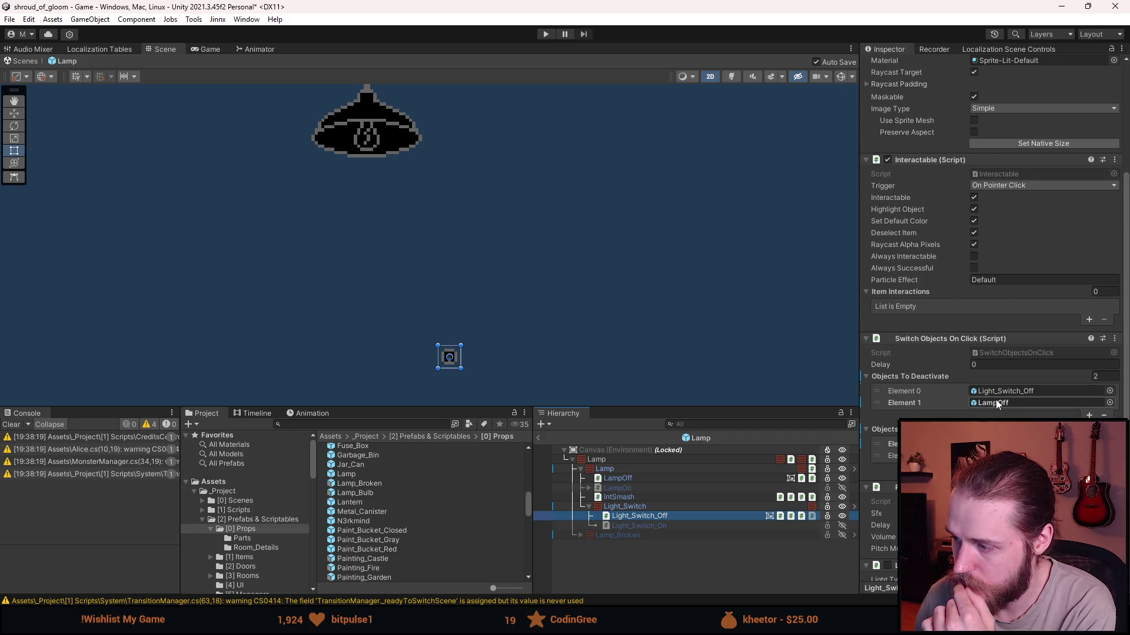
pyautogui.scroll(-3, 996, 400)
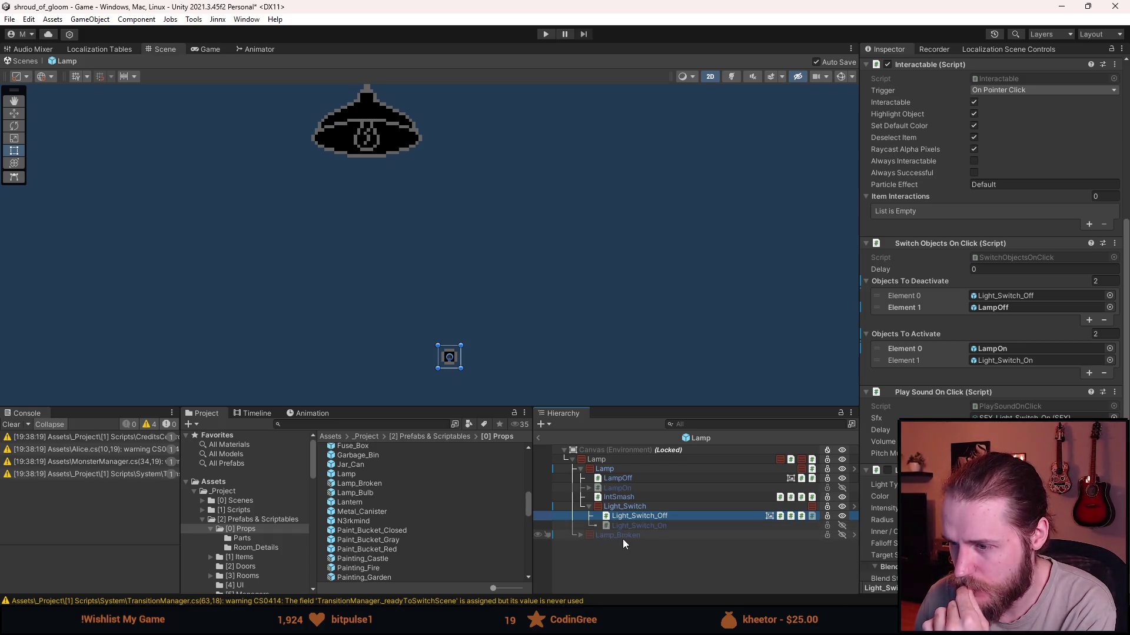
pyautogui.click(606, 498)
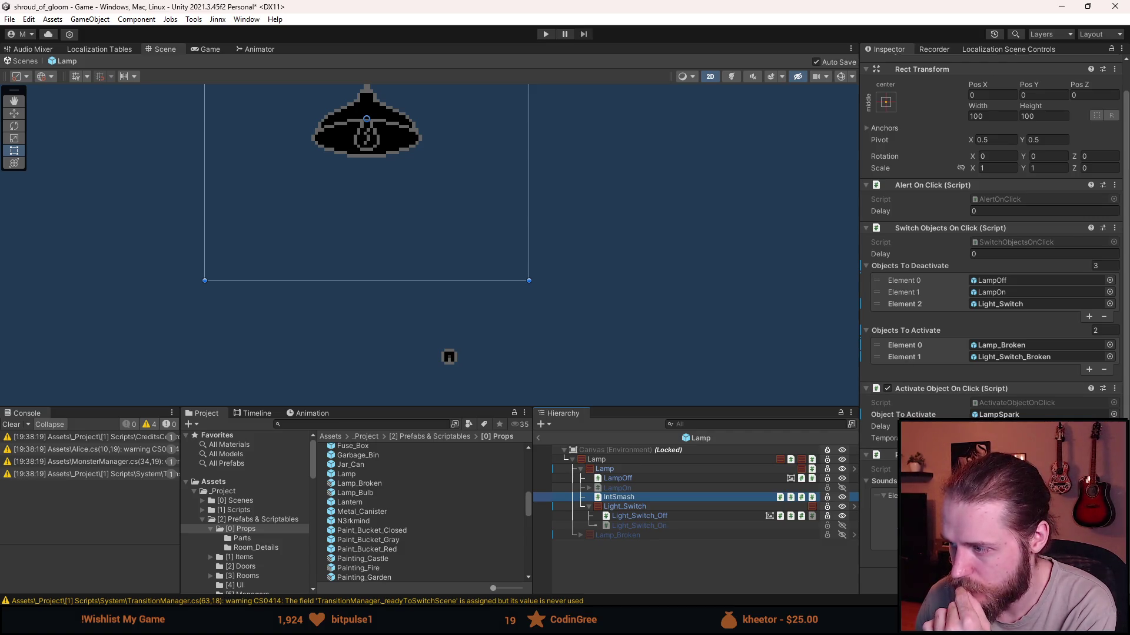
pyautogui.click(1018, 415)
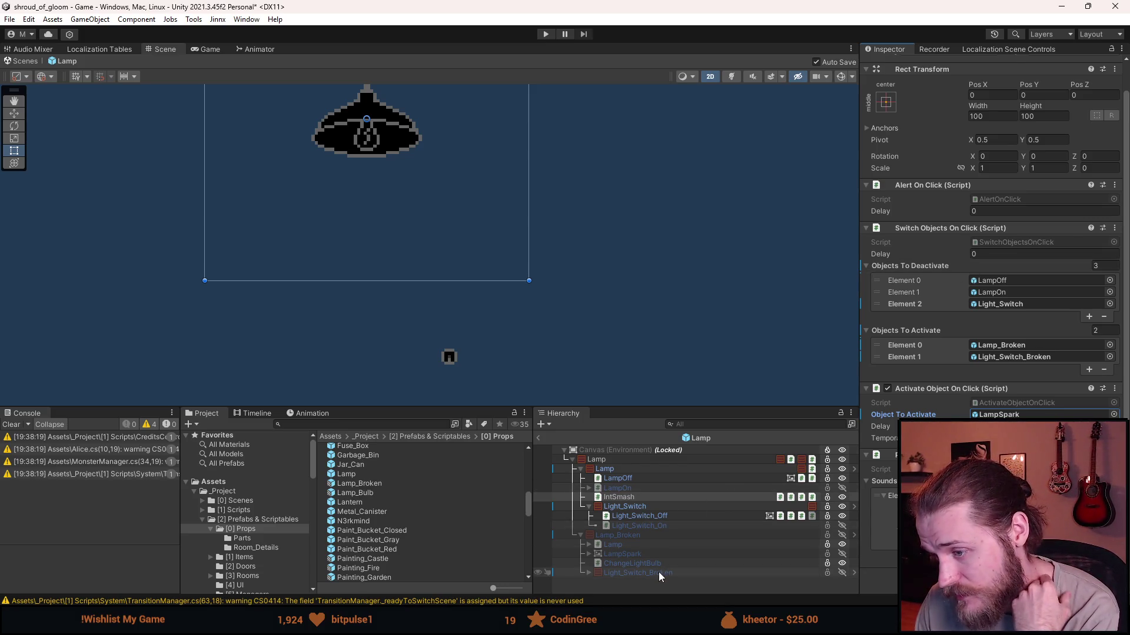
pyautogui.click(635, 488)
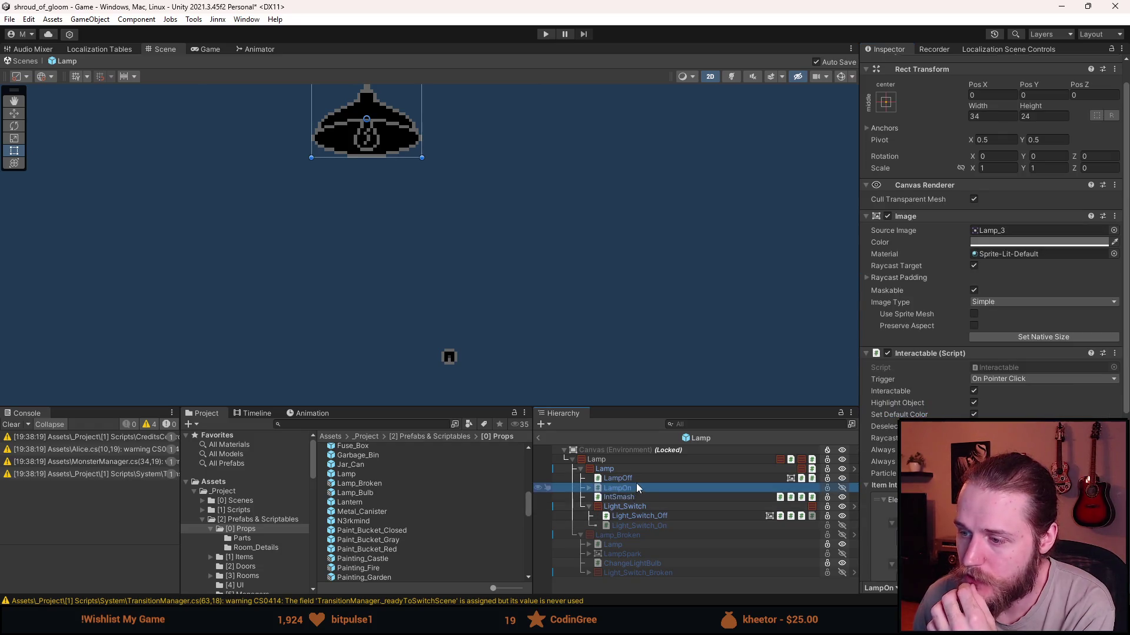
pyautogui.click(637, 480)
pyautogui.scroll(-5, 915, 353)
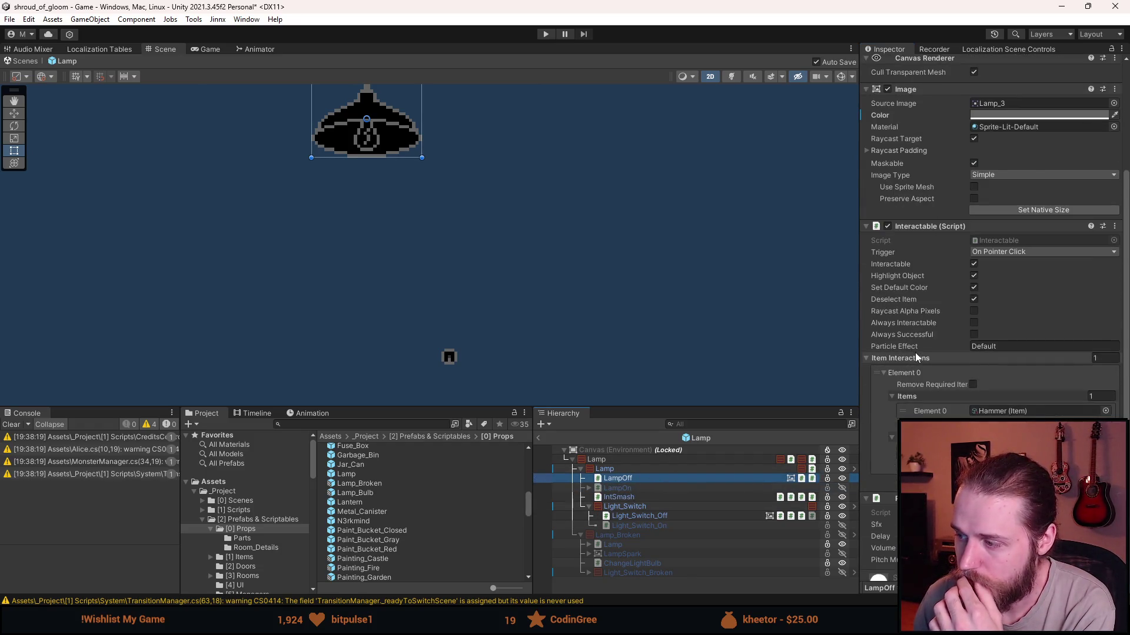
pyautogui.click(618, 461)
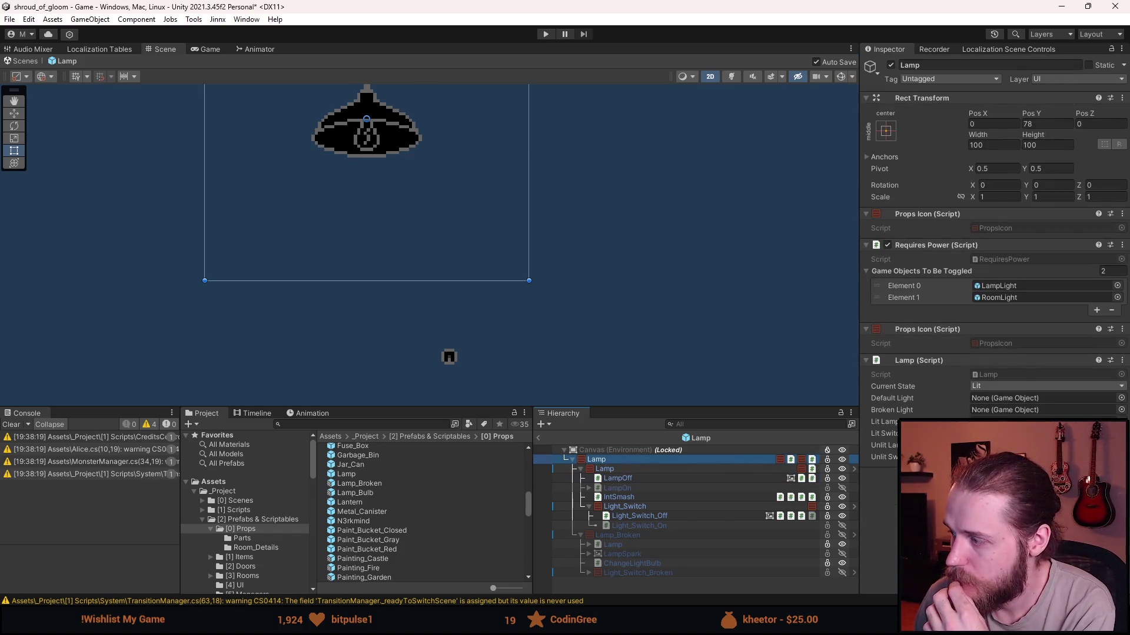
pyautogui.hotkey('alt', 'Tab')
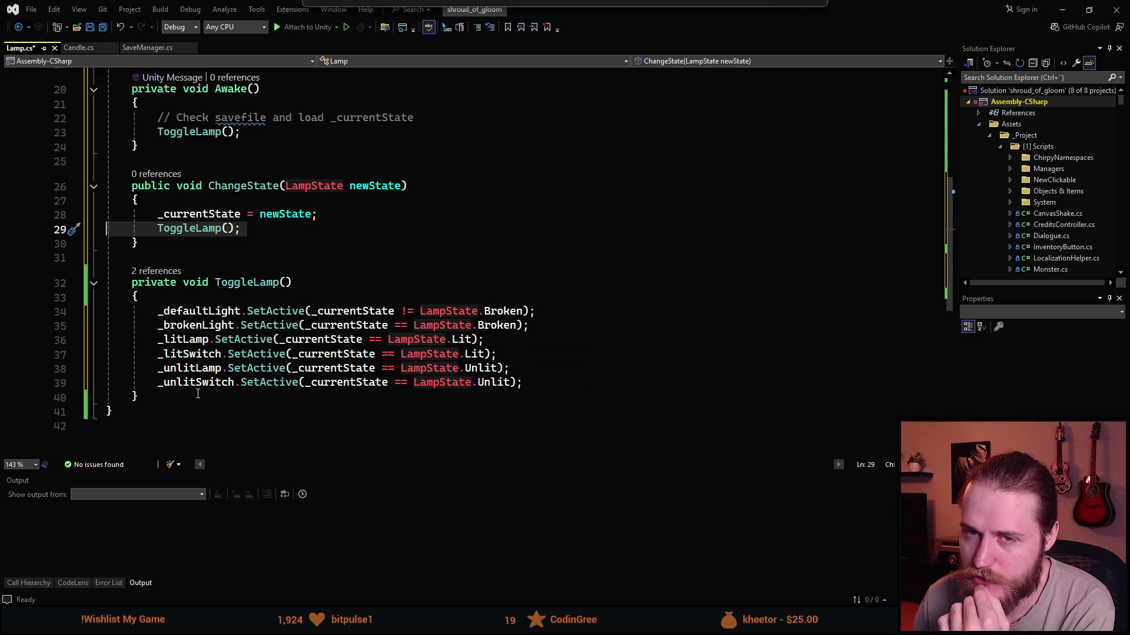
# Add a '// Save the state' comment after the assignment in ChangeState.
pyautogui.scroll(6, 196, 391)
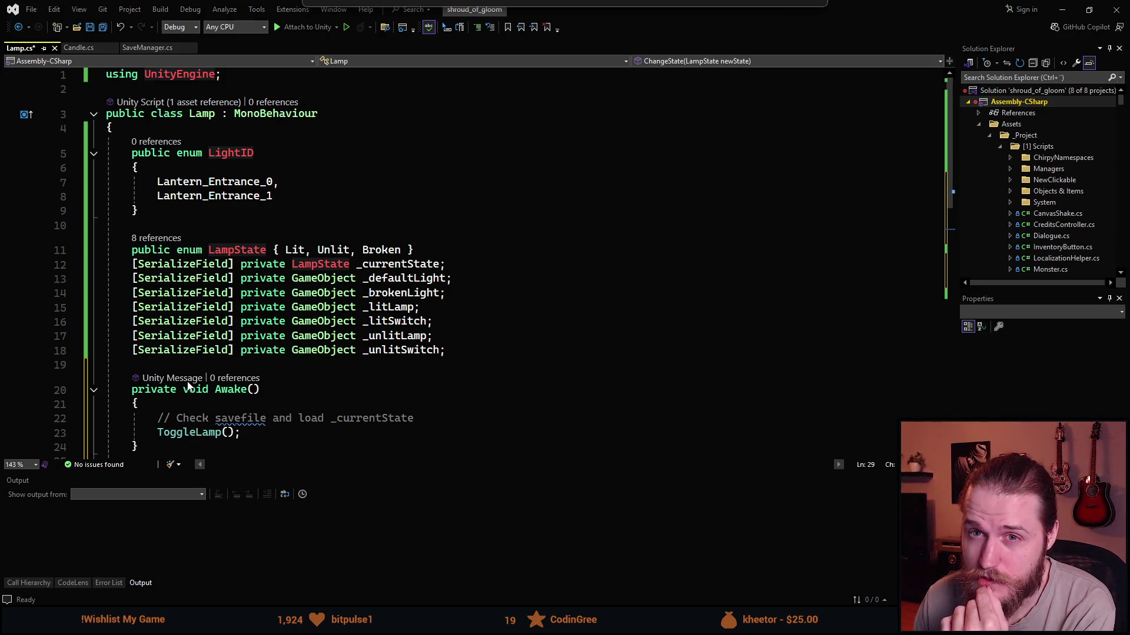
pyautogui.scroll(-3, 279, 305)
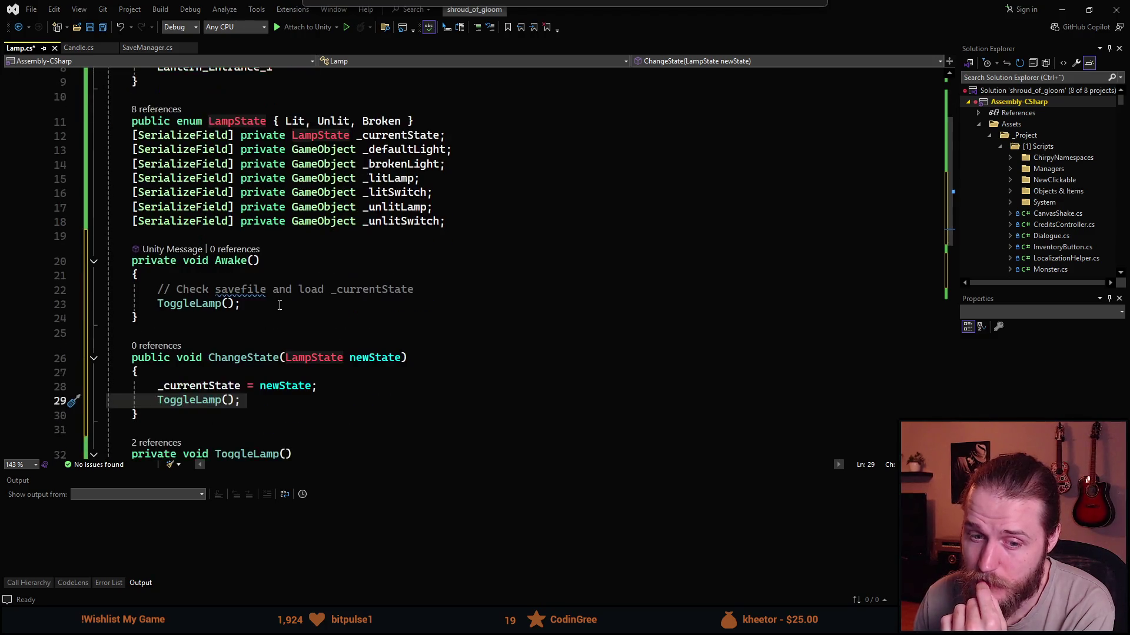
pyautogui.scroll(-3, 279, 305)
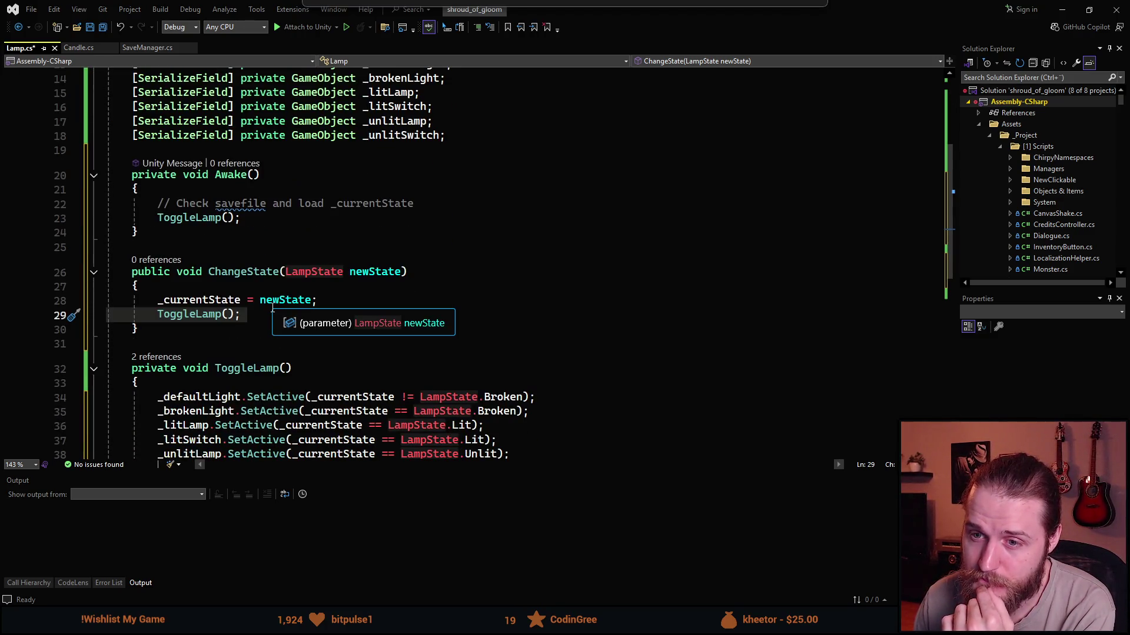
pyautogui.click(368, 256)
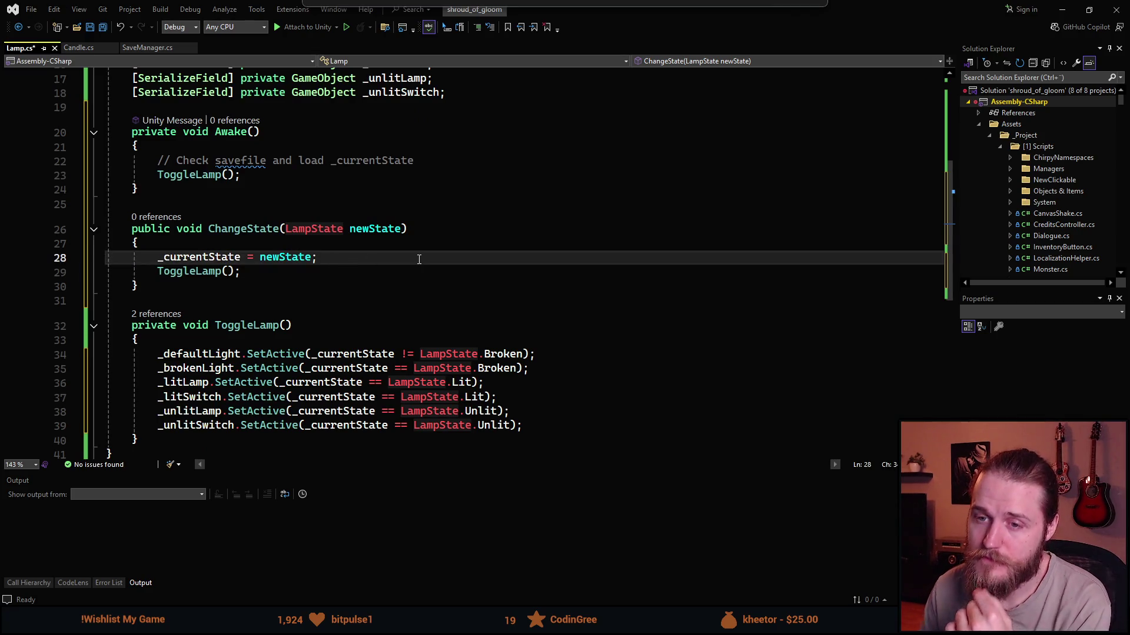
pyautogui.press('Return')
pyautogui.write('// ')
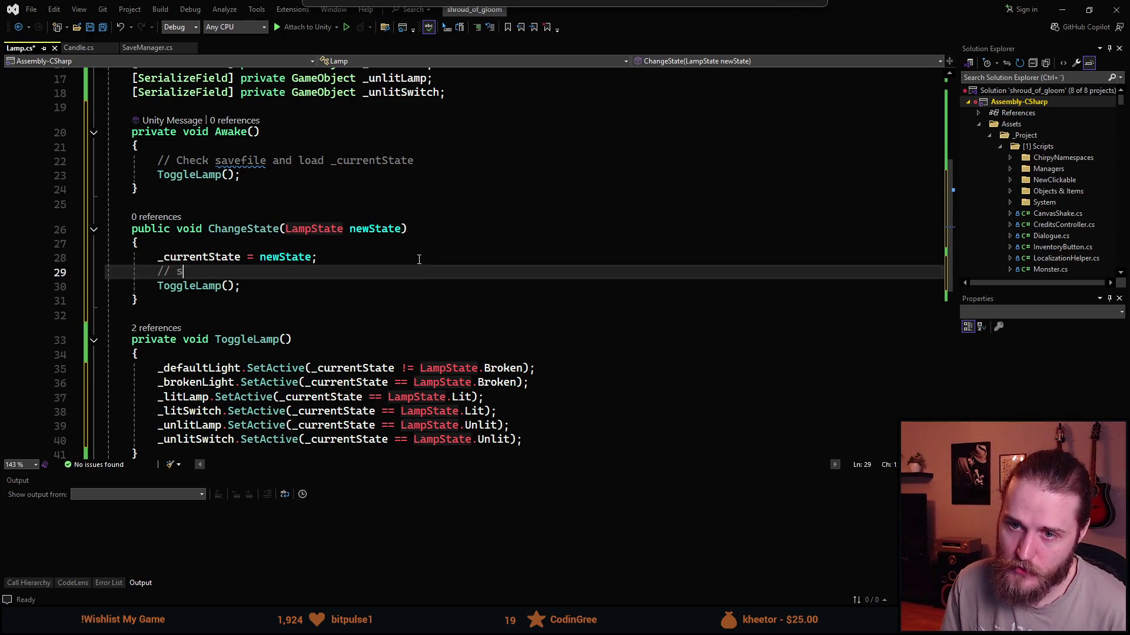
pyautogui.write('Save the state')
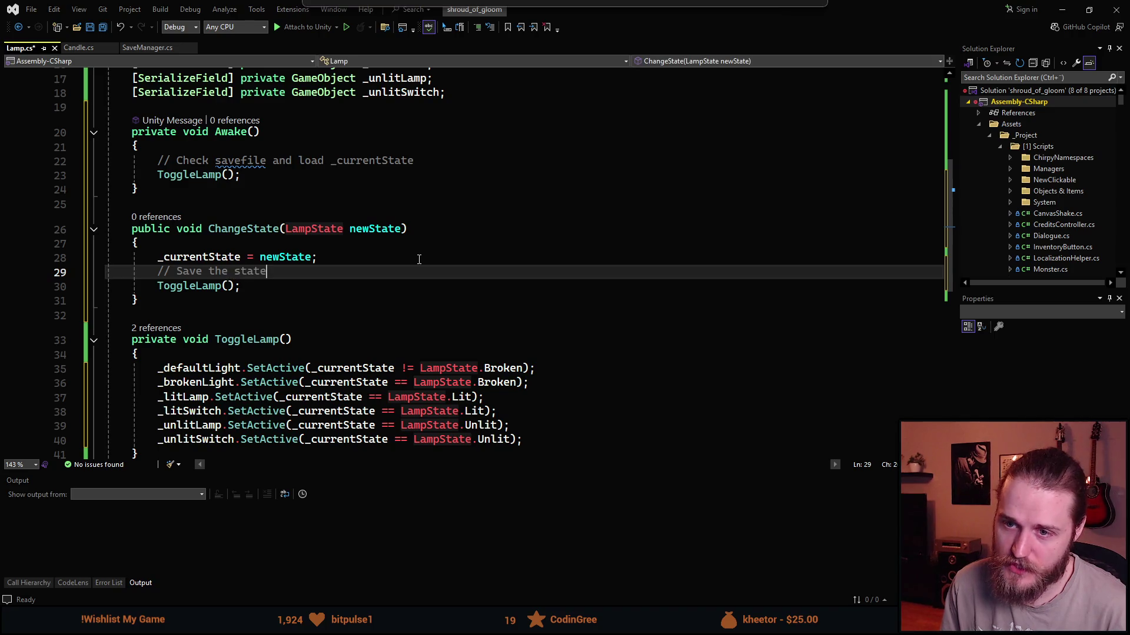
# Delete the ToggleLamp(); line from ChangeState along with its empty line.
pyautogui.scroll(-3, 420, 230)
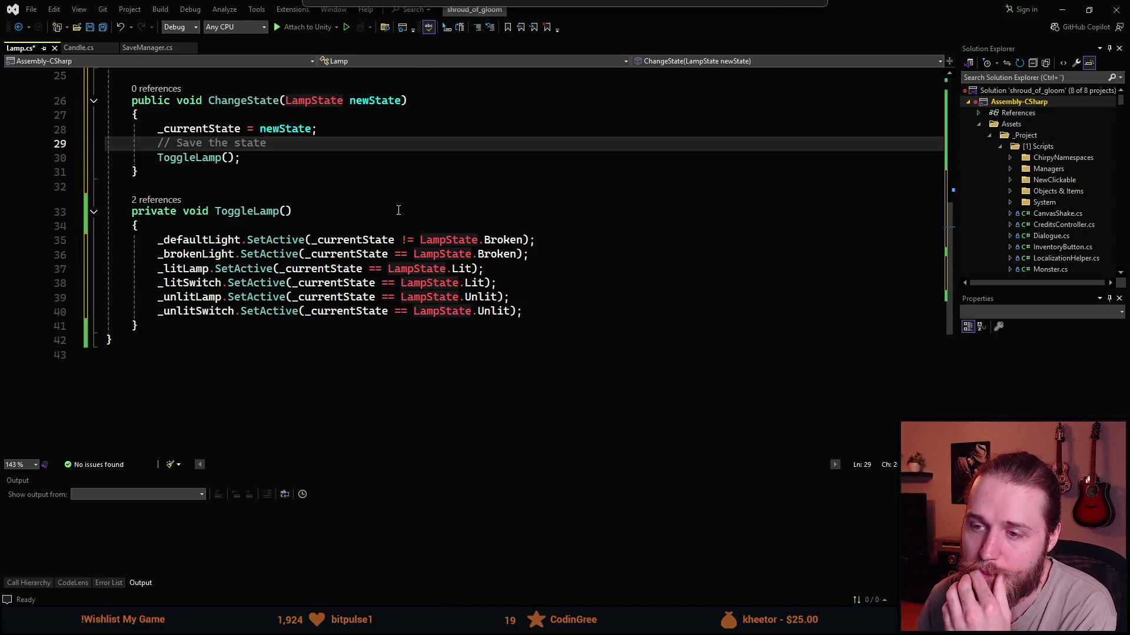
pyautogui.scroll(3, 398, 210)
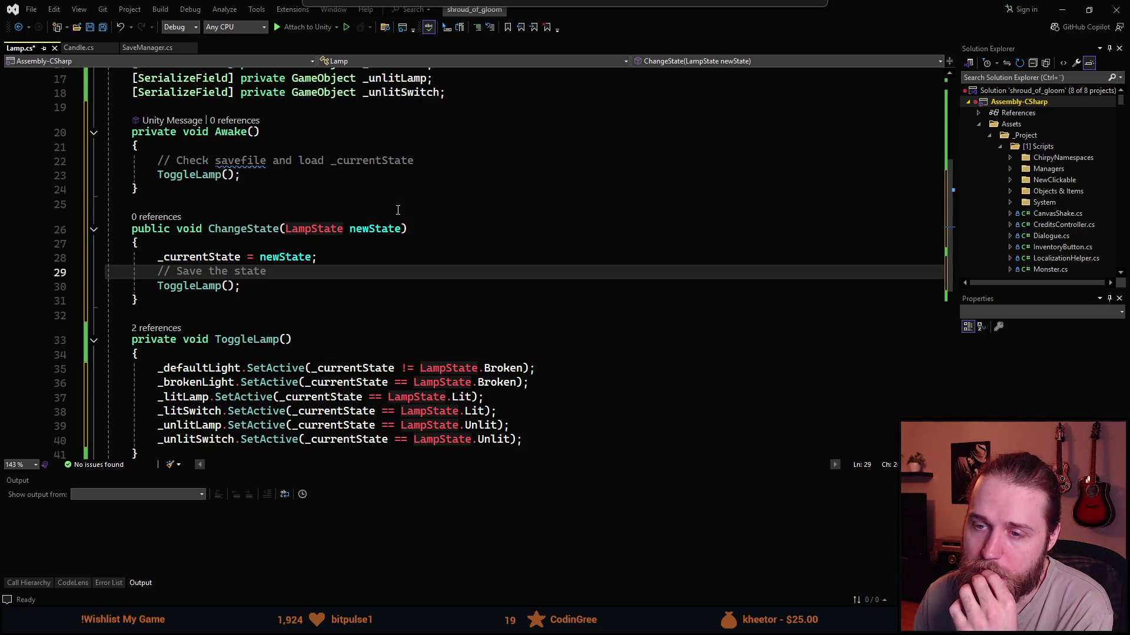
pyautogui.scroll(1, 385, 222)
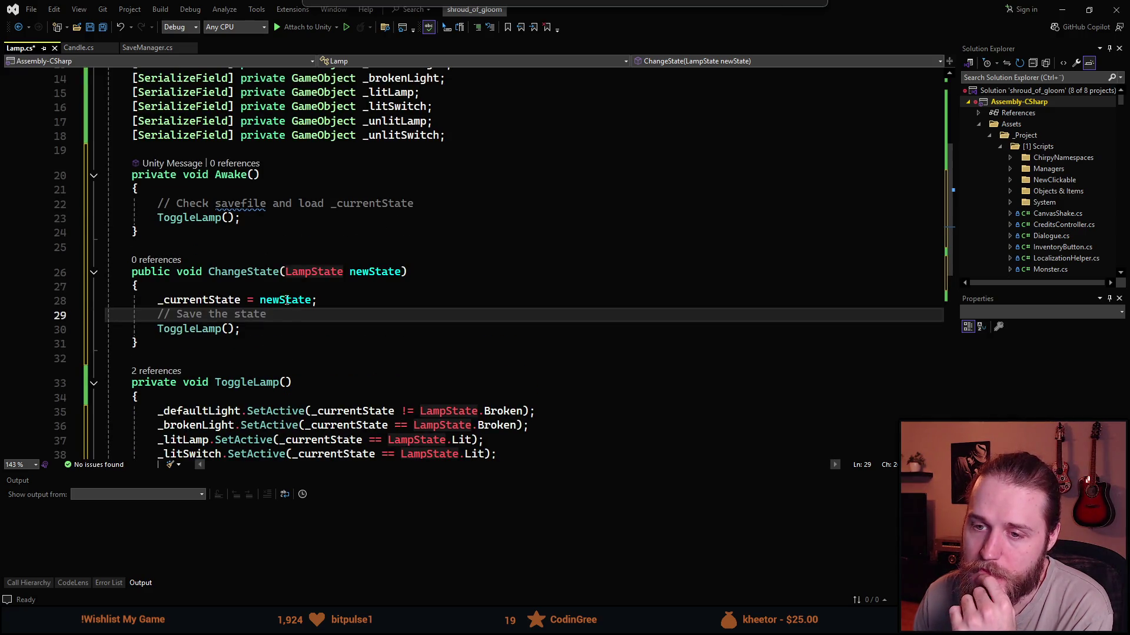
pyautogui.click(188, 331)
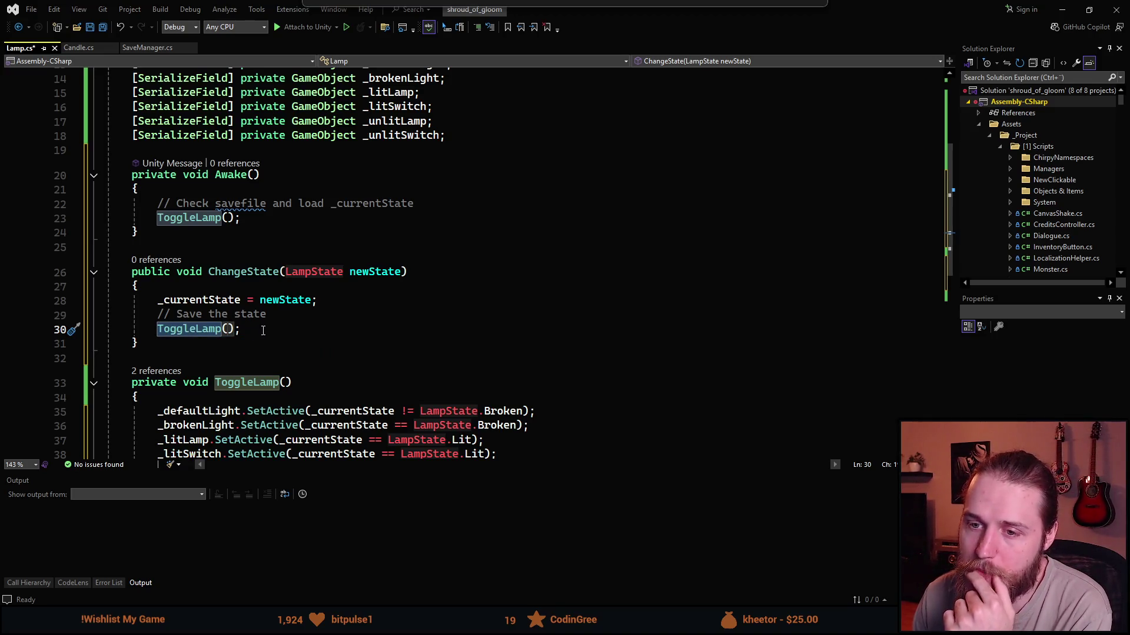
pyautogui.click(262, 330)
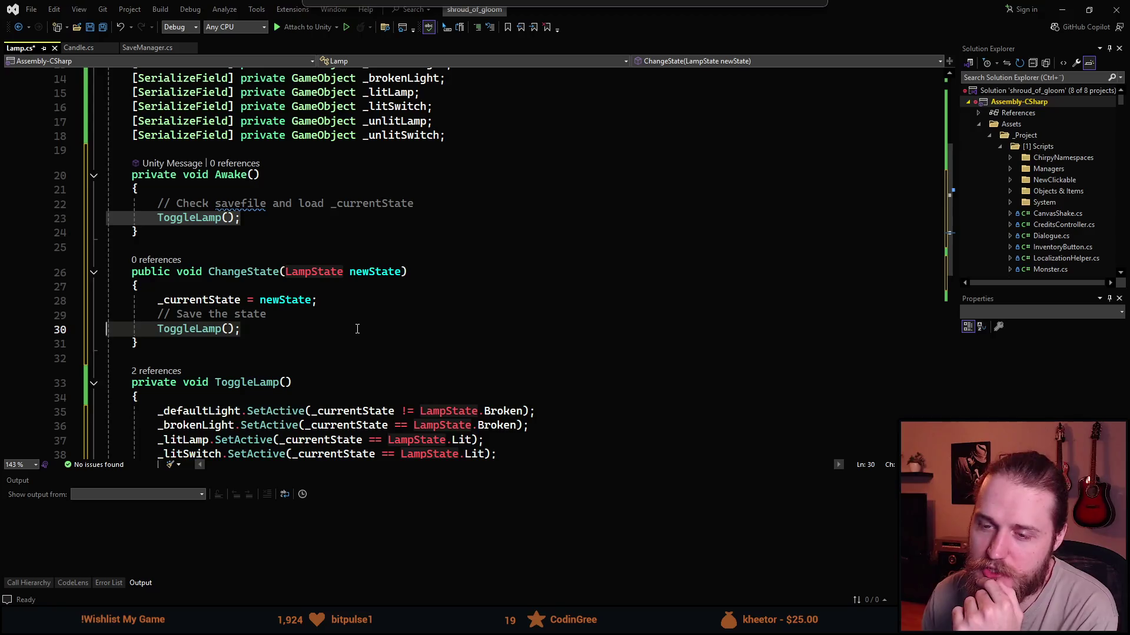
pyautogui.hotkey('shift', 'End')
pyautogui.press('Delete')
pyautogui.press('BackSpace')
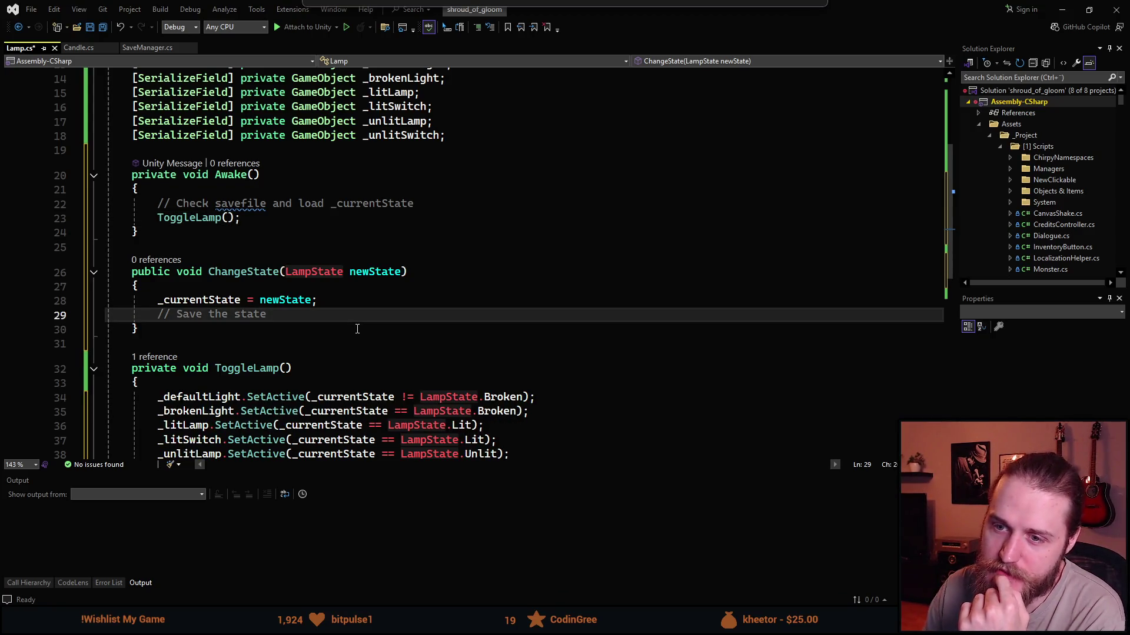
pyautogui.moveTo(323, 277)
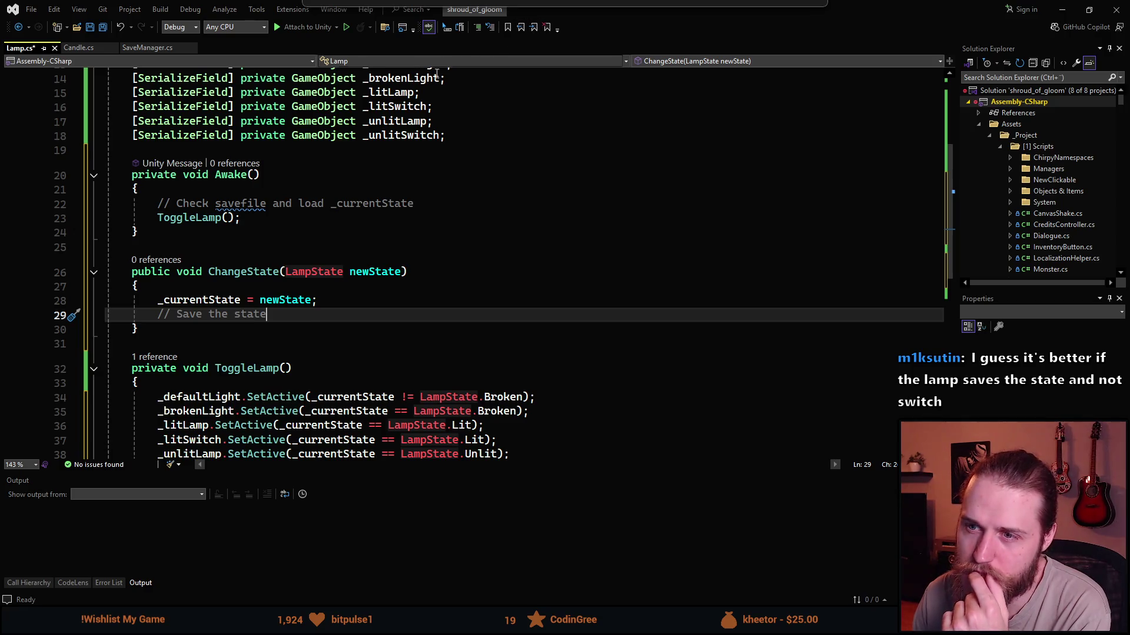
# Review Lamp.cs, check Unity, then return to SaveManager.cs at the SaveData class.
pyautogui.scroll(1, 296, 206)
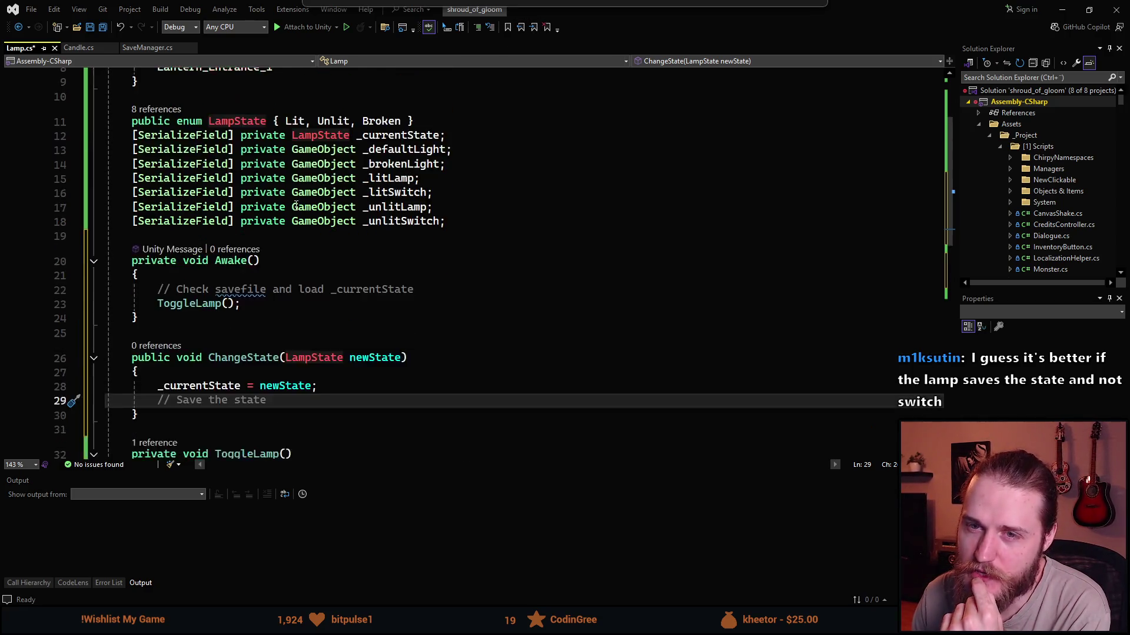
pyautogui.scroll(-1, 296, 205)
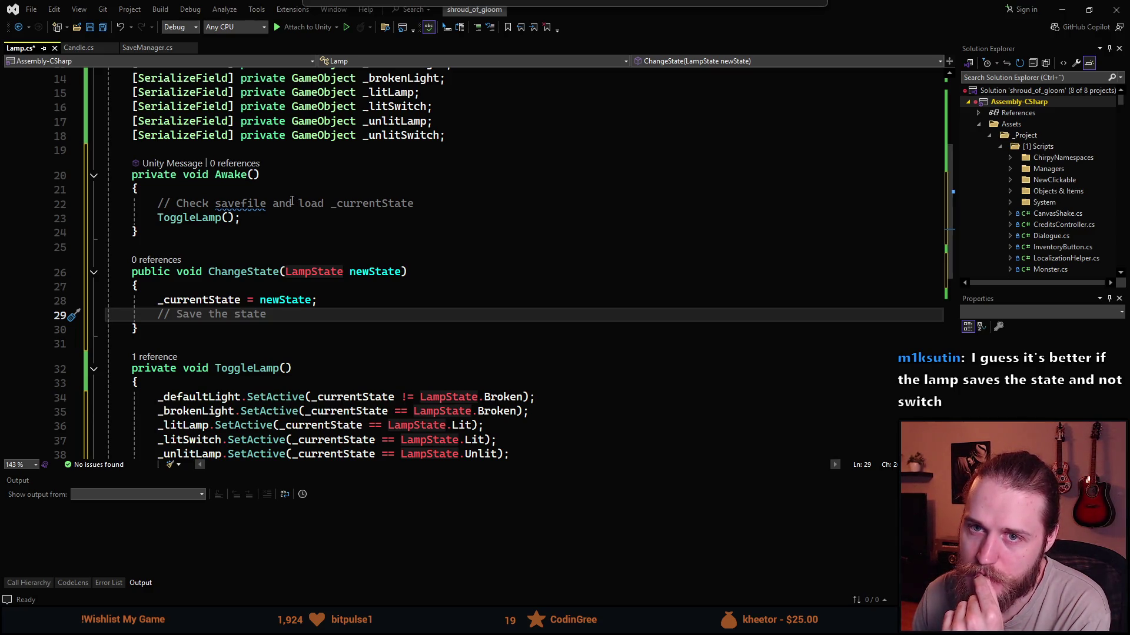
pyautogui.scroll(3, 292, 201)
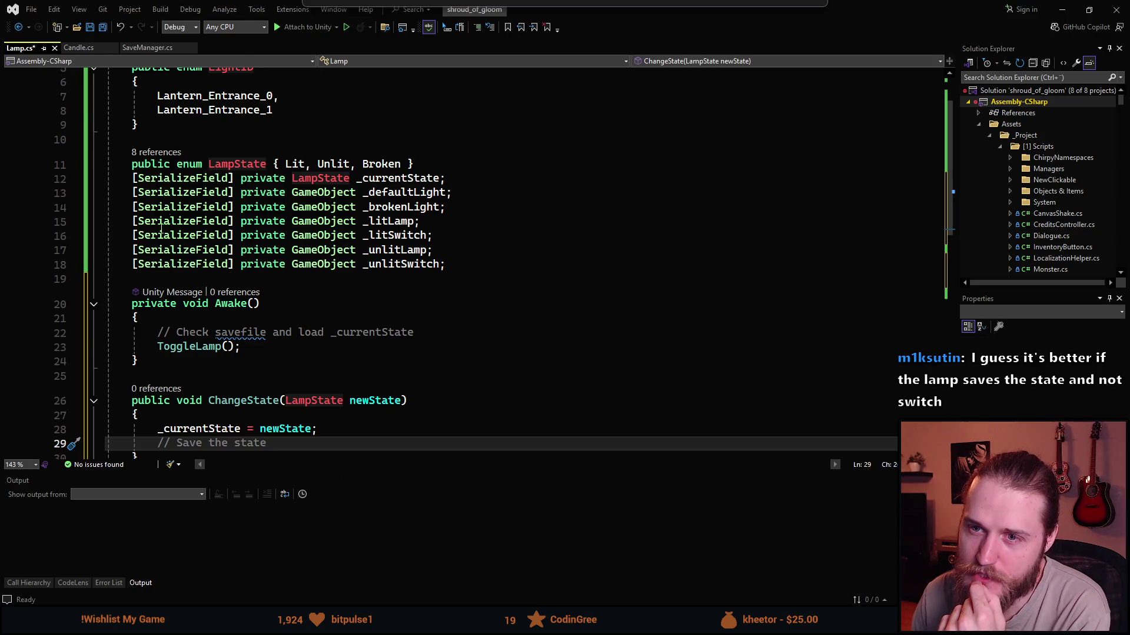
pyautogui.scroll(2, 167, 219)
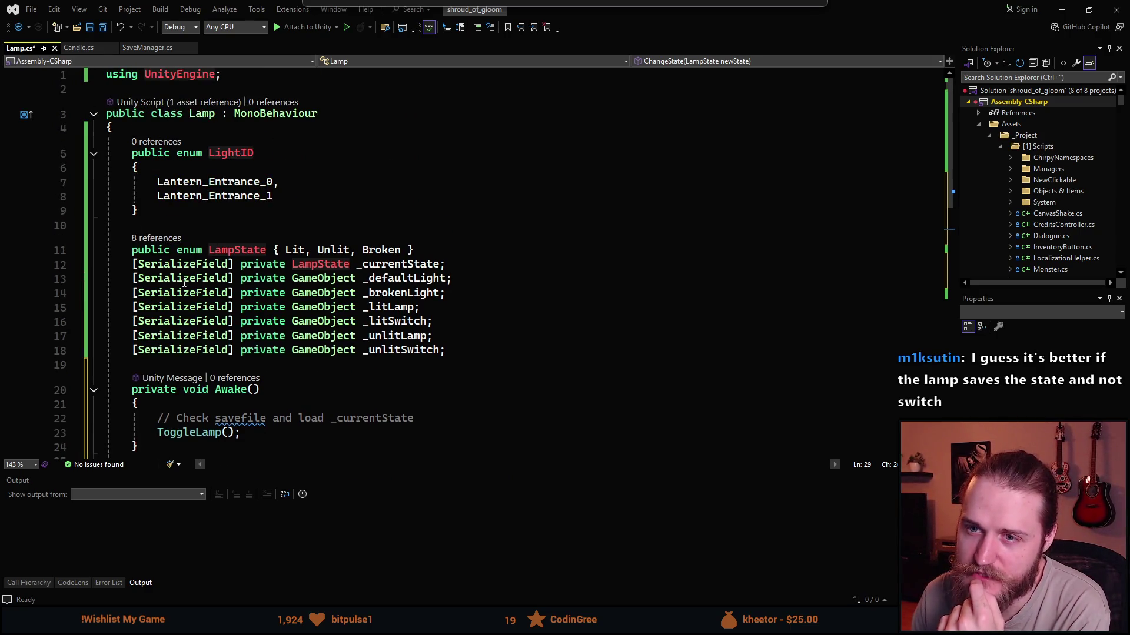
pyautogui.scroll(-3, 182, 226)
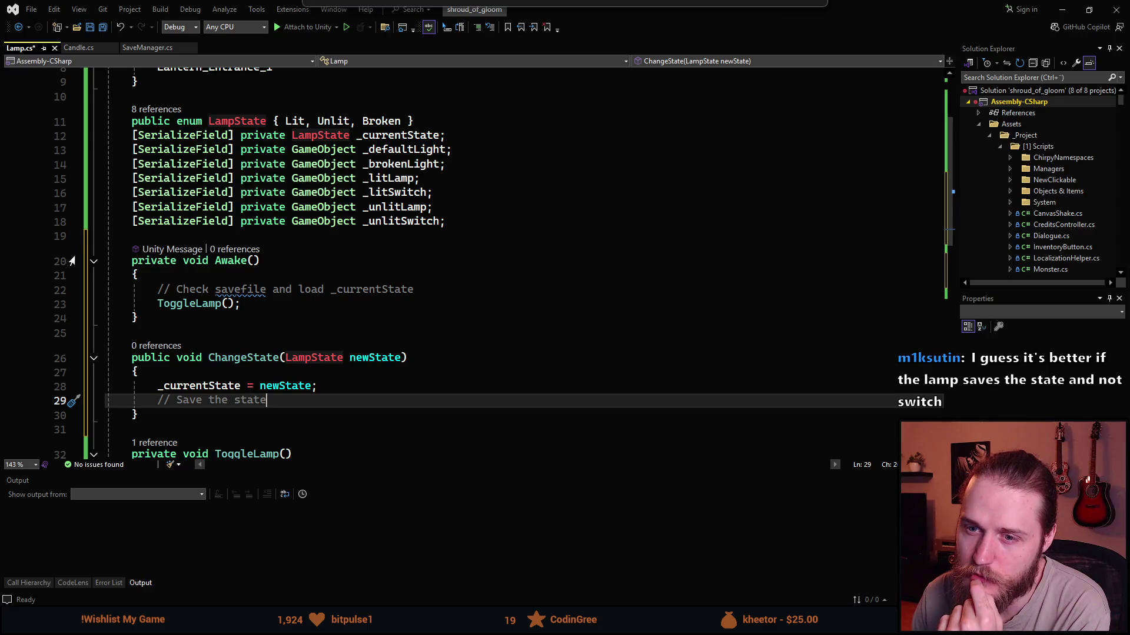
pyautogui.scroll(-3, 112, 269)
pyautogui.scroll(-3, 112, 268)
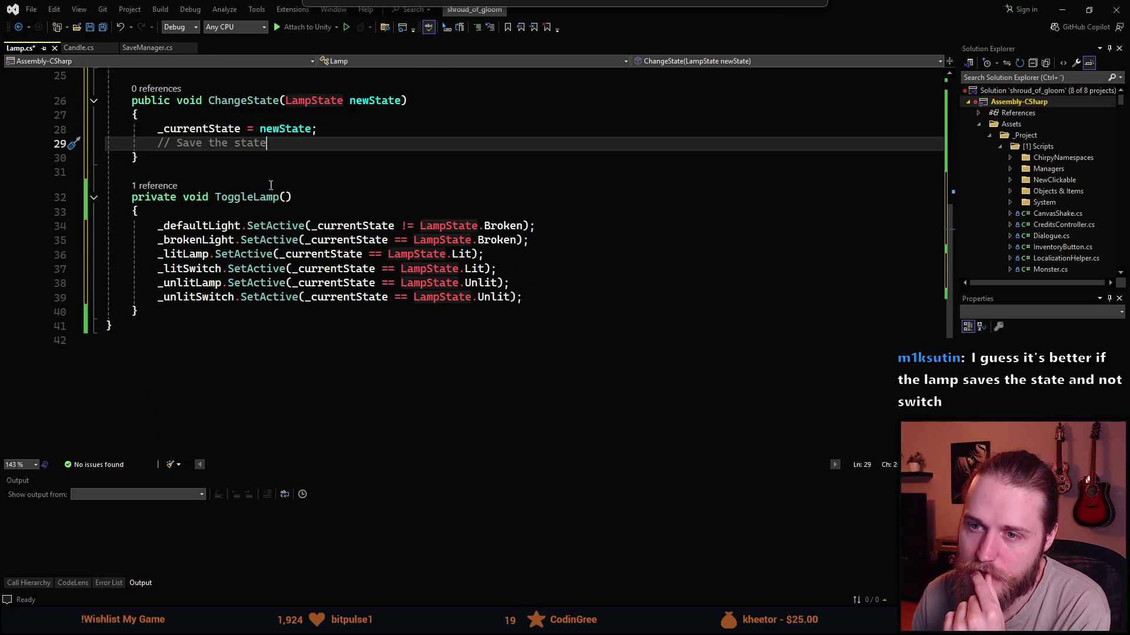
pyautogui.scroll(5, 258, 186)
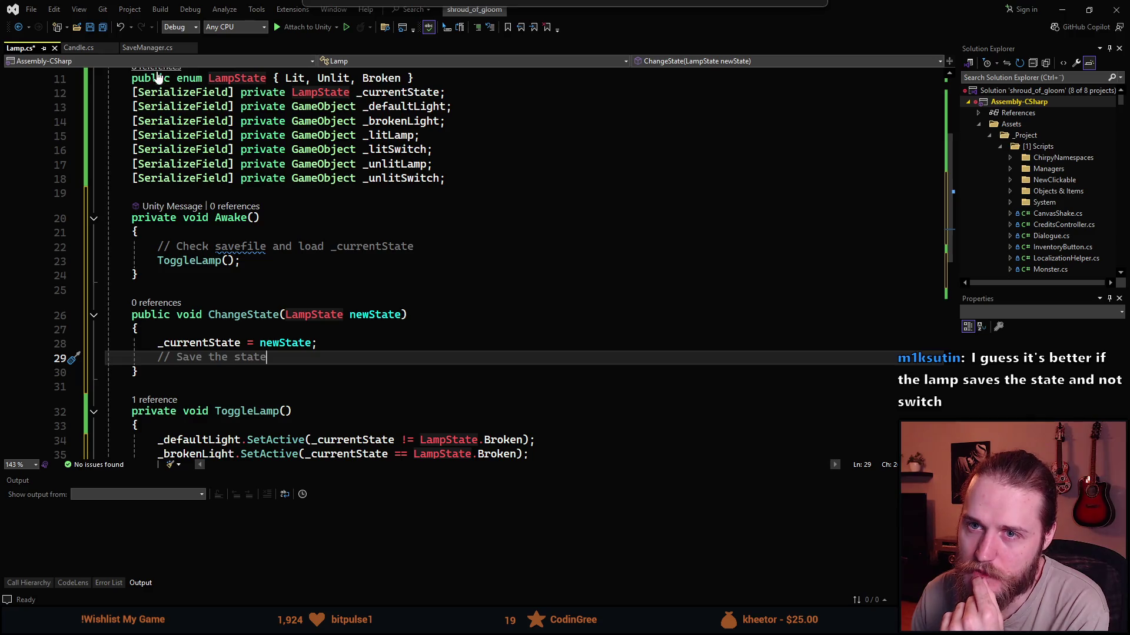
pyautogui.hotkey('alt', 'Tab')
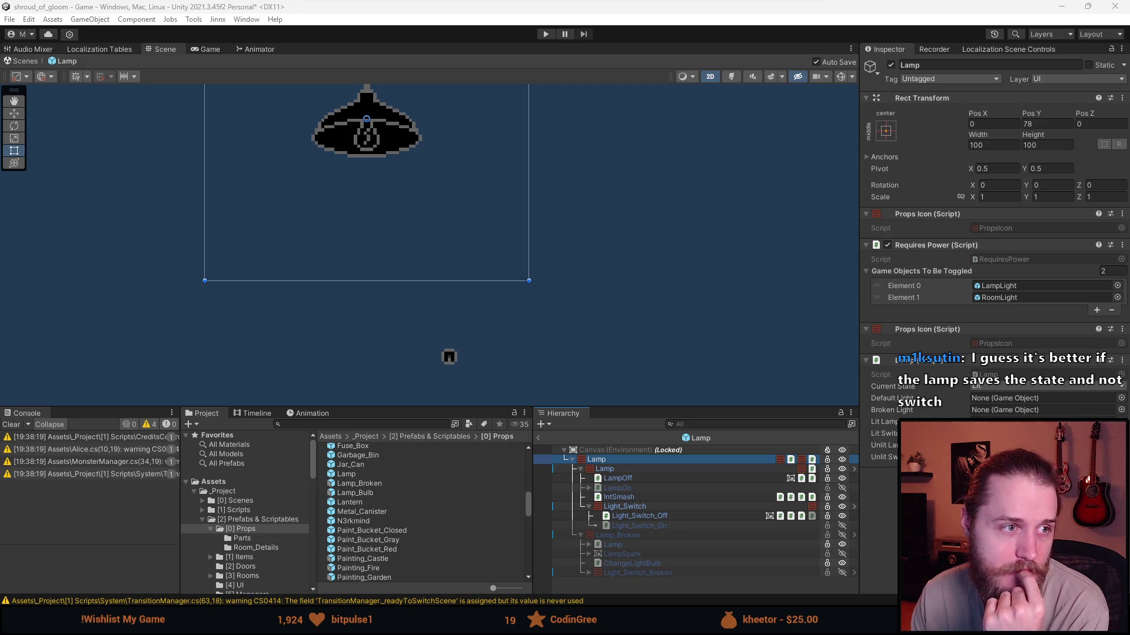
pyautogui.hotkey('alt', 'Tab')
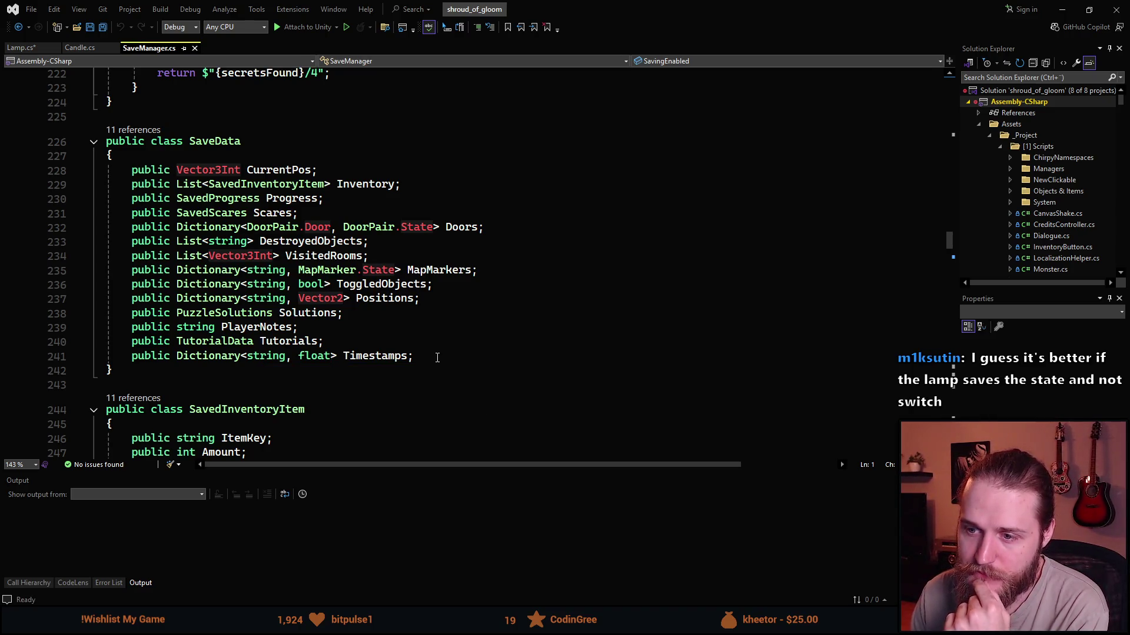
# Below the Timestamps field, start a public Dictionary field keyed by Lamp.LightID.
pyautogui.click(490, 352)
pyautogui.press('Return')
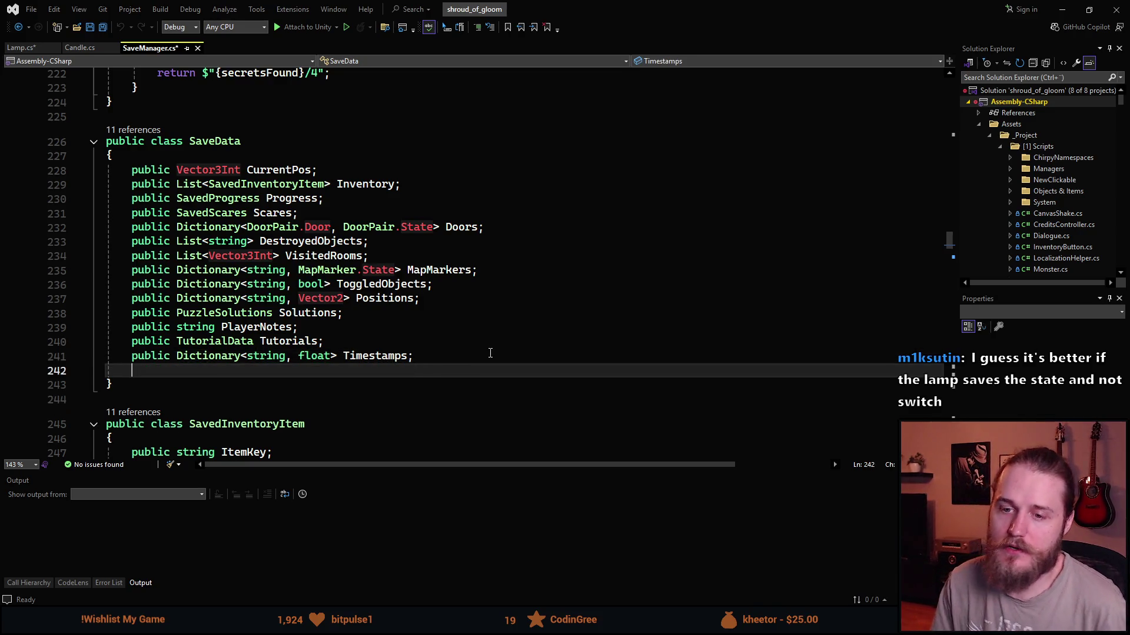
pyautogui.write('public ')
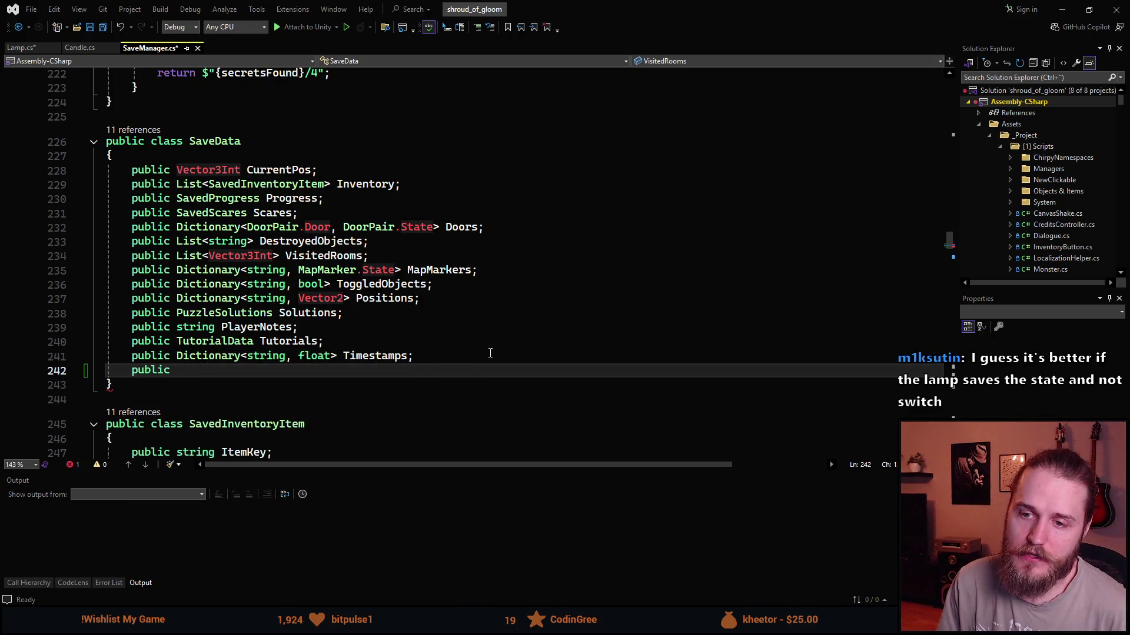
pyautogui.write('Dict')
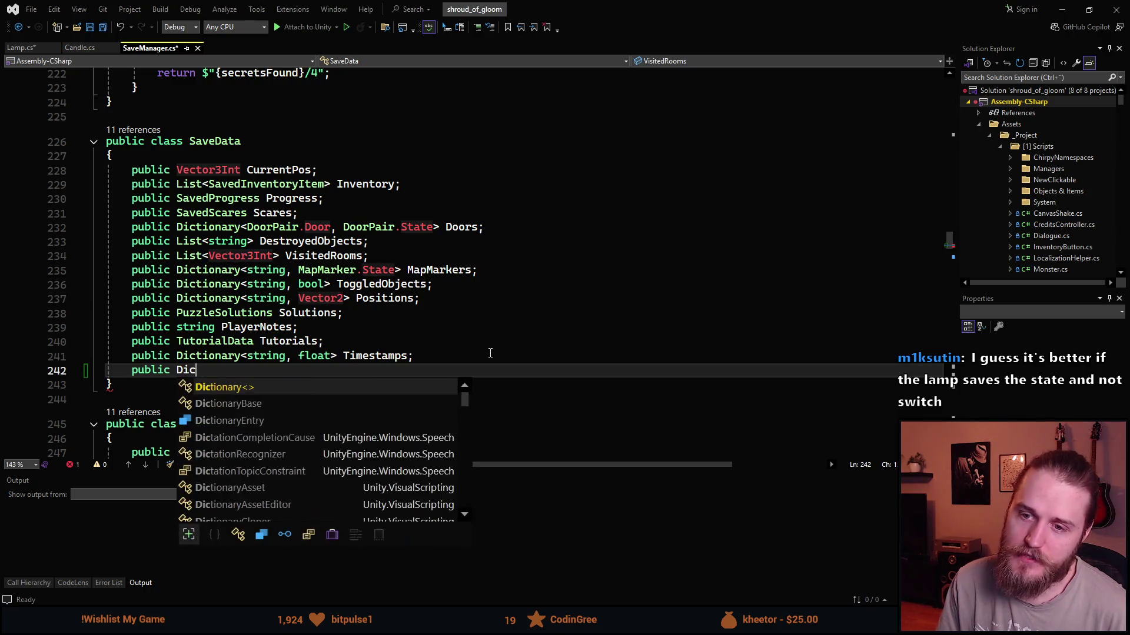
pyautogui.press('Tab')
pyautogui.write('<')
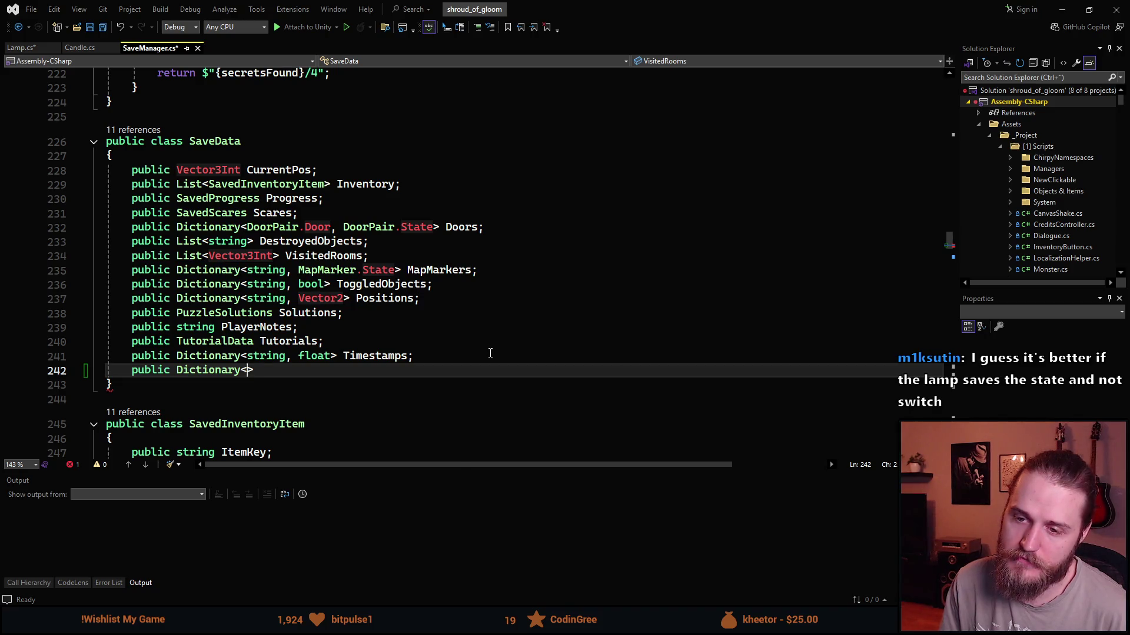
pyautogui.write('LampID')
pyautogui.hotkey('ctrl', 'BackSpace')
pyautogui.write('Lamp.')
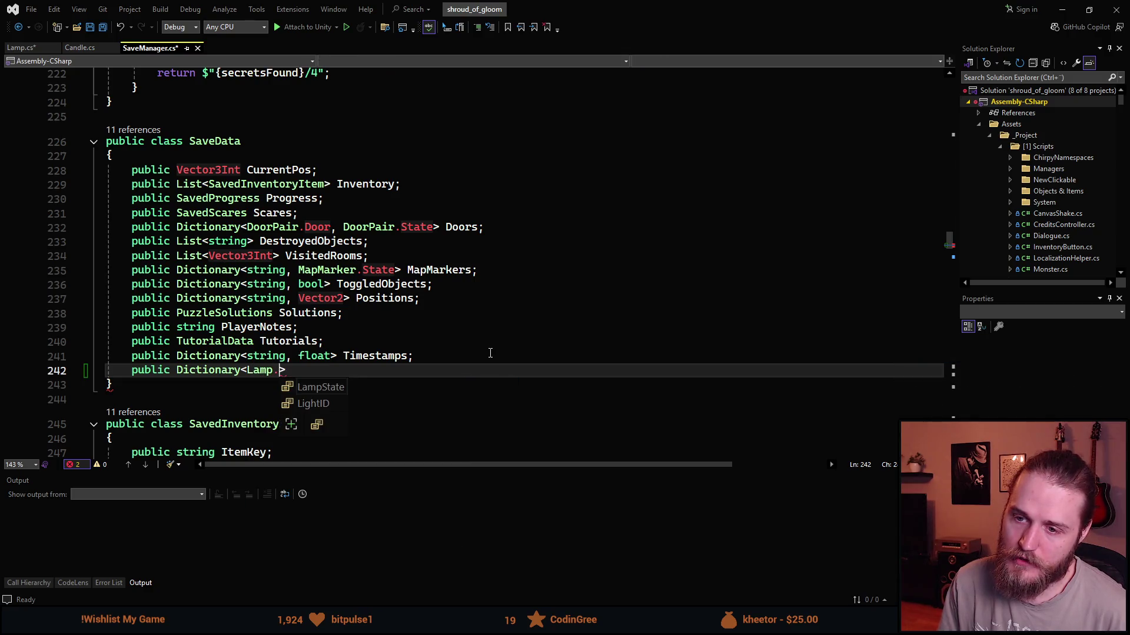
pyautogui.write('L')
pyautogui.press('Tab')
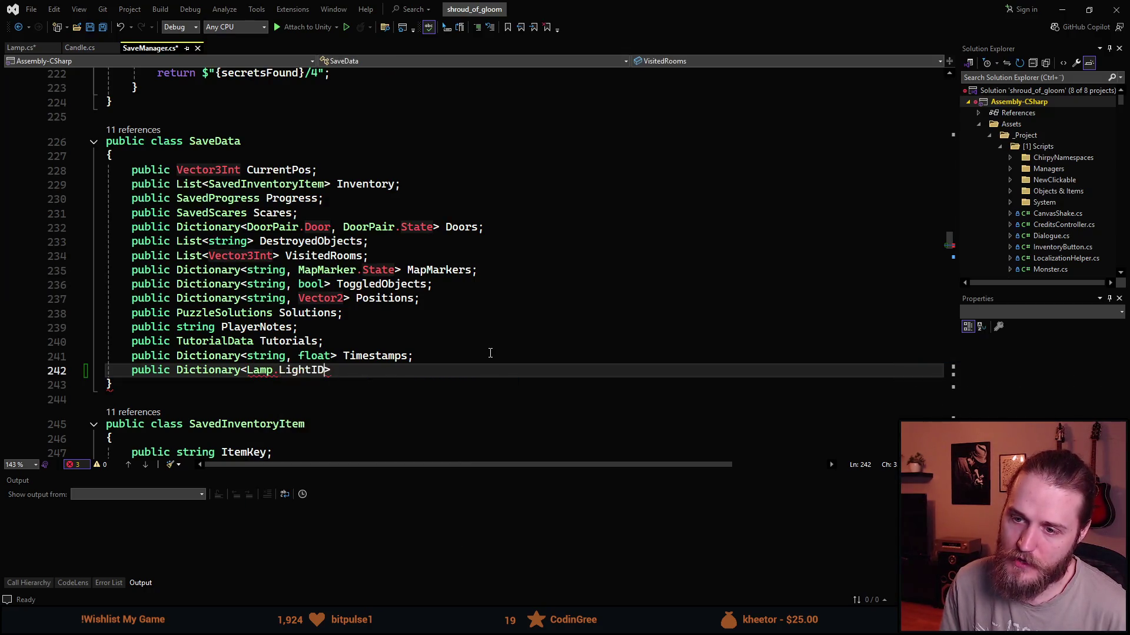
# Give it Lamp.LampState values, name it ToggledLights, and switch back to Unity.
pyautogui.write(', ')
pyautogui.write('Lamp')
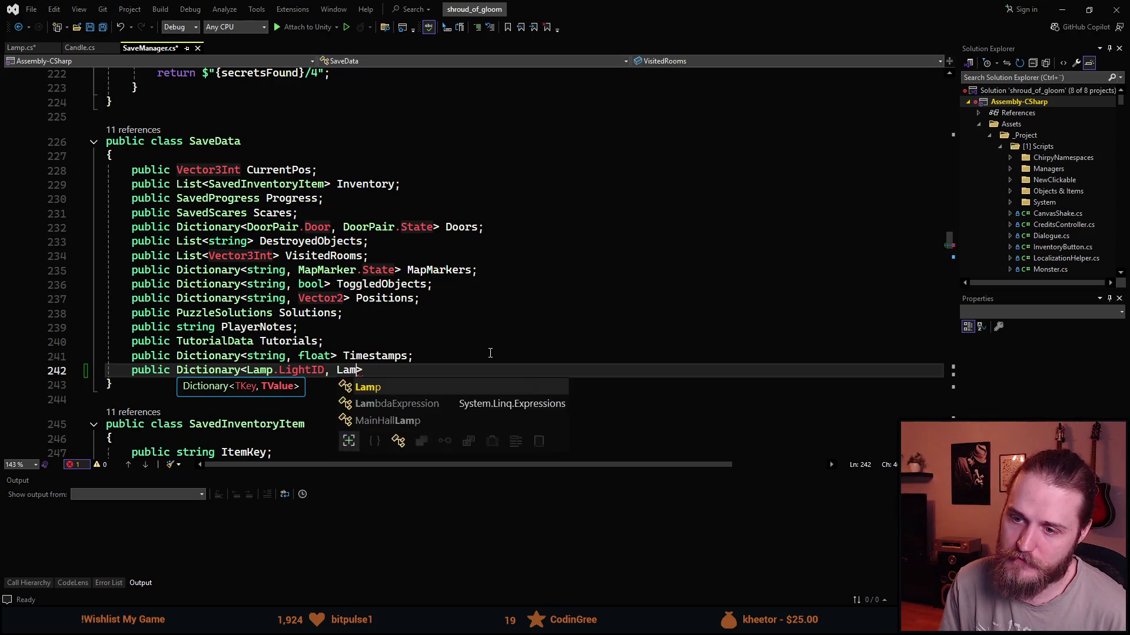
pyautogui.write('.Li')
pyautogui.press('BackSpace')
pyautogui.press('BackSpace')
pyautogui.write('La')
pyautogui.press('Tab')
pyautogui.write('> ')
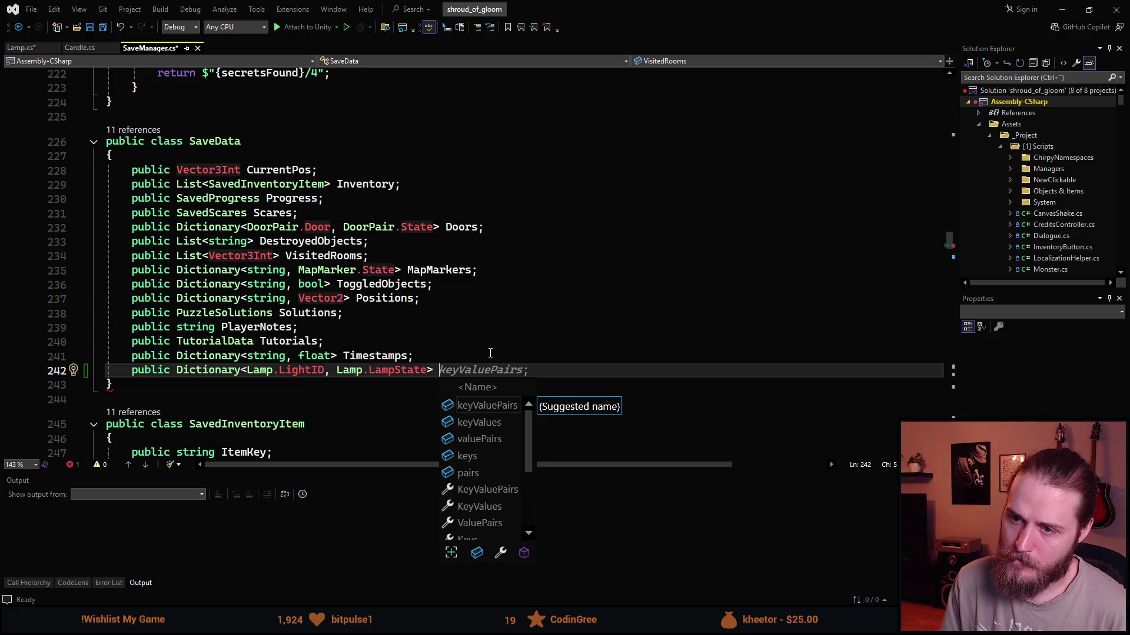
pyautogui.write('Toggled')
pyautogui.write('Lights')
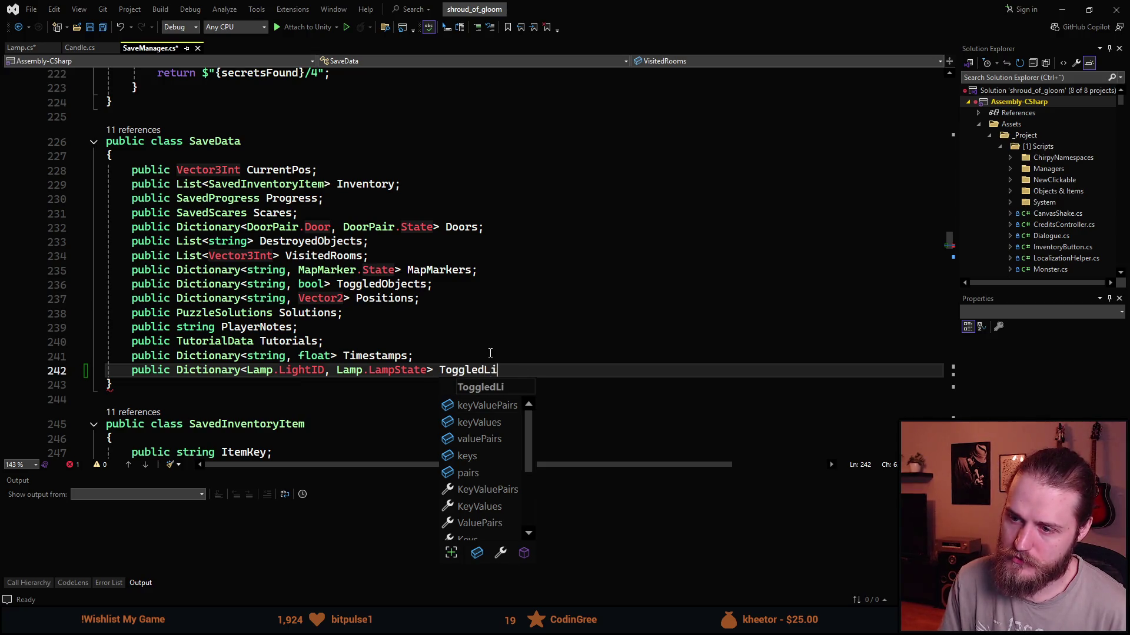
pyautogui.press('Escape')
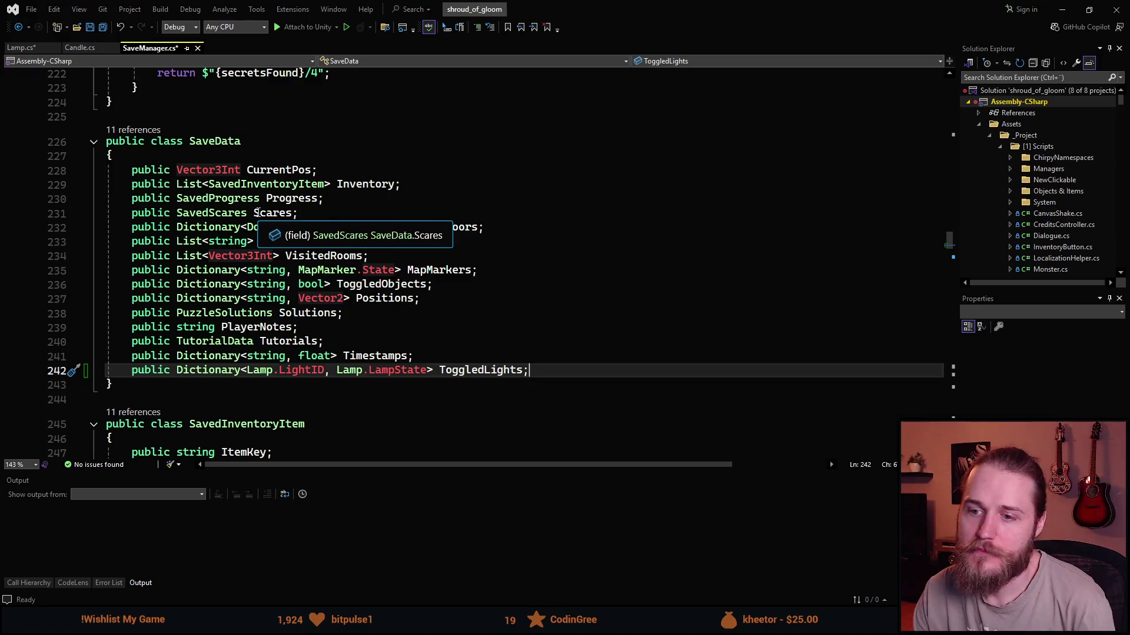
pyautogui.hotkey('alt', 'Tab')
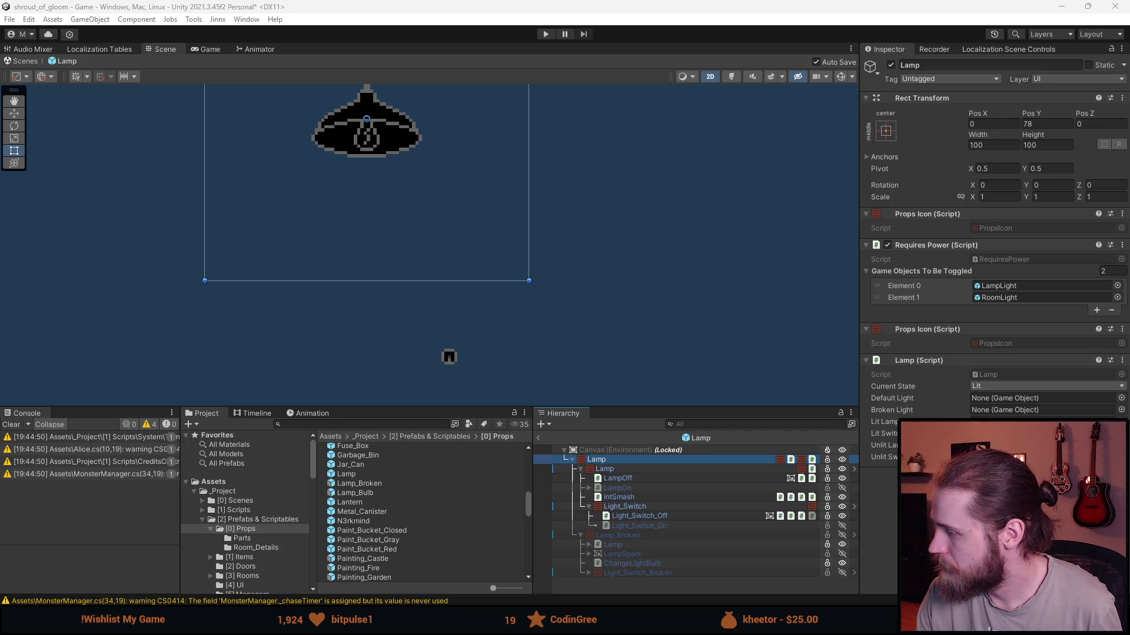
# Add a new line in InitializeNewSaveData after Timestamps referencing data.ToggledLights.
pyautogui.hotkey('alt', 'Tab')
pyautogui.click(542, 327)
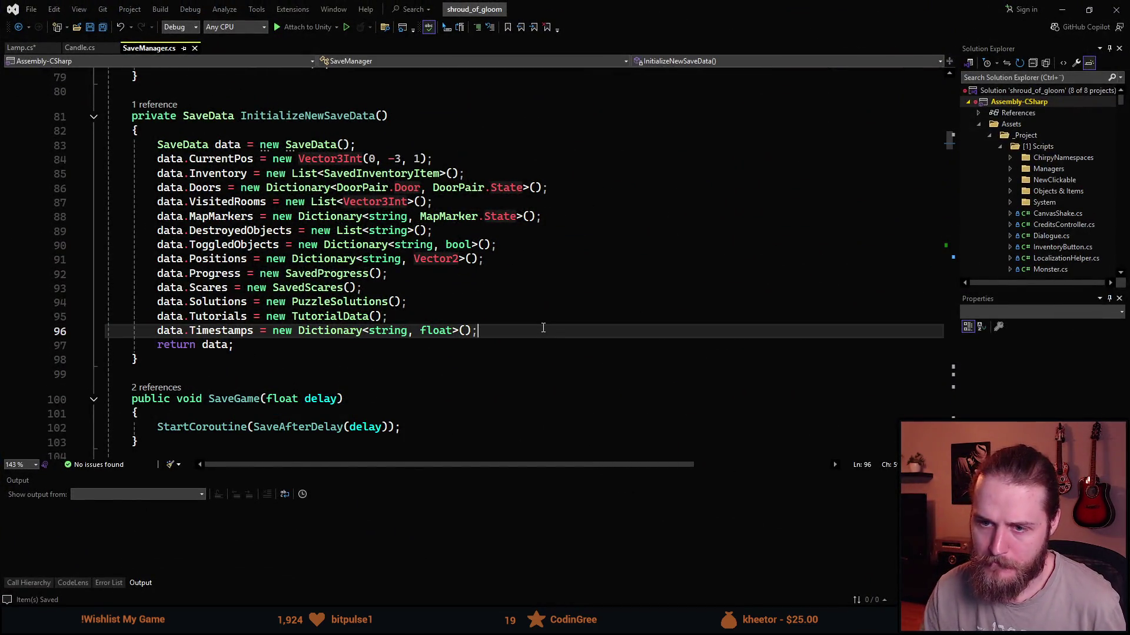
pyautogui.press('Return')
pyautogui.write('data.')
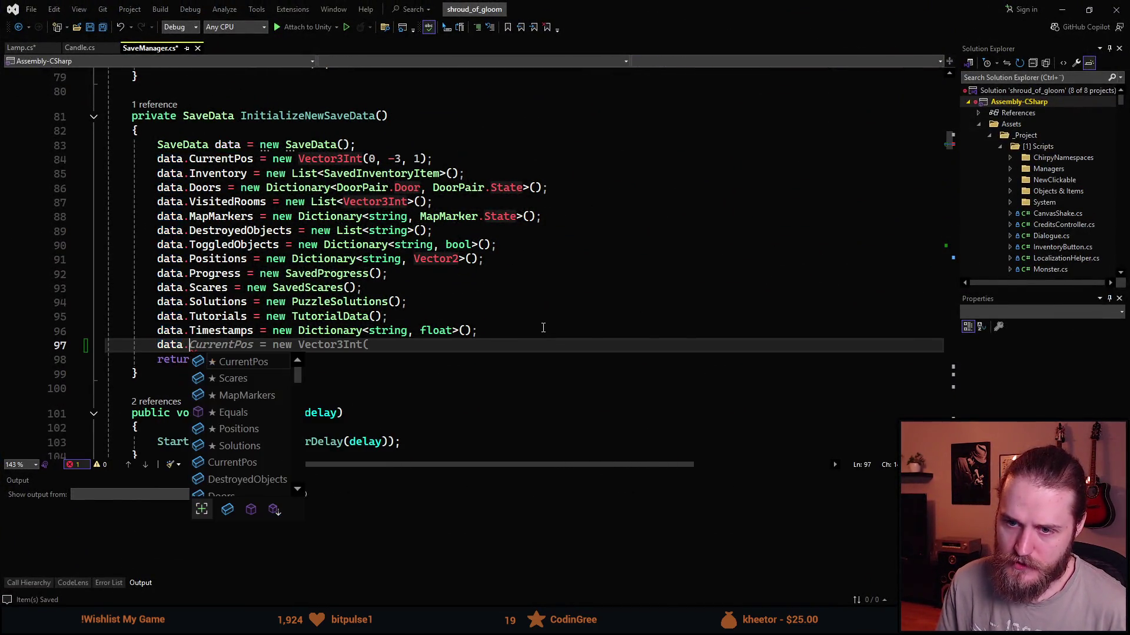
pyautogui.write('Li')
pyautogui.press('BackSpace')
pyautogui.press('BackSpace')
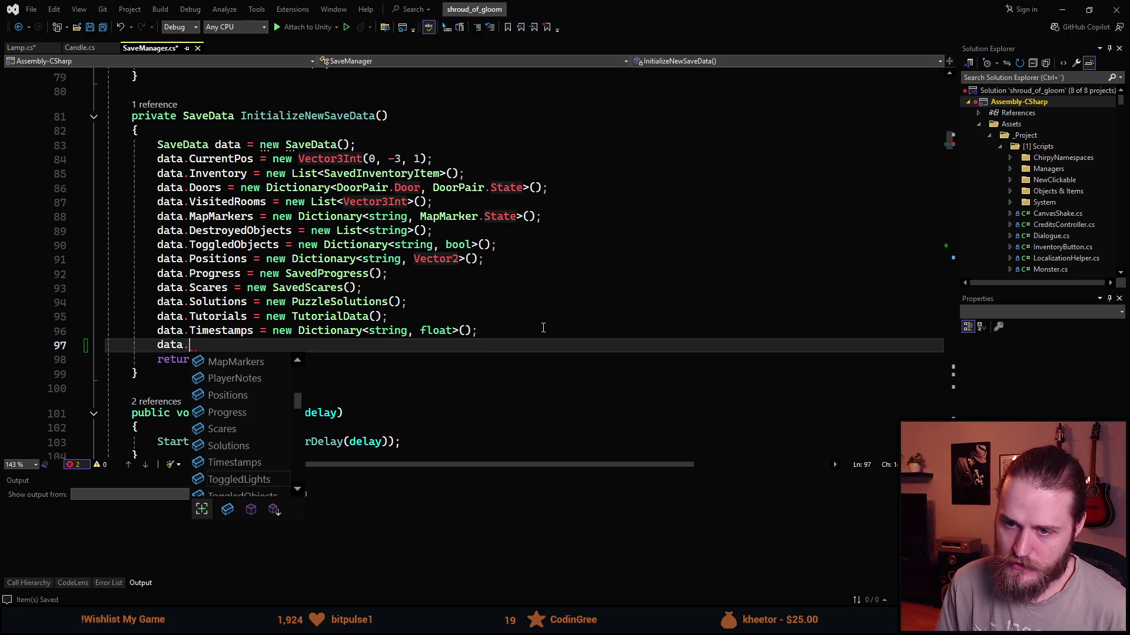
pyautogui.write('T')
pyautogui.press('Tab')
pyautogui.hotkey('ctrl', 'BackSpace')
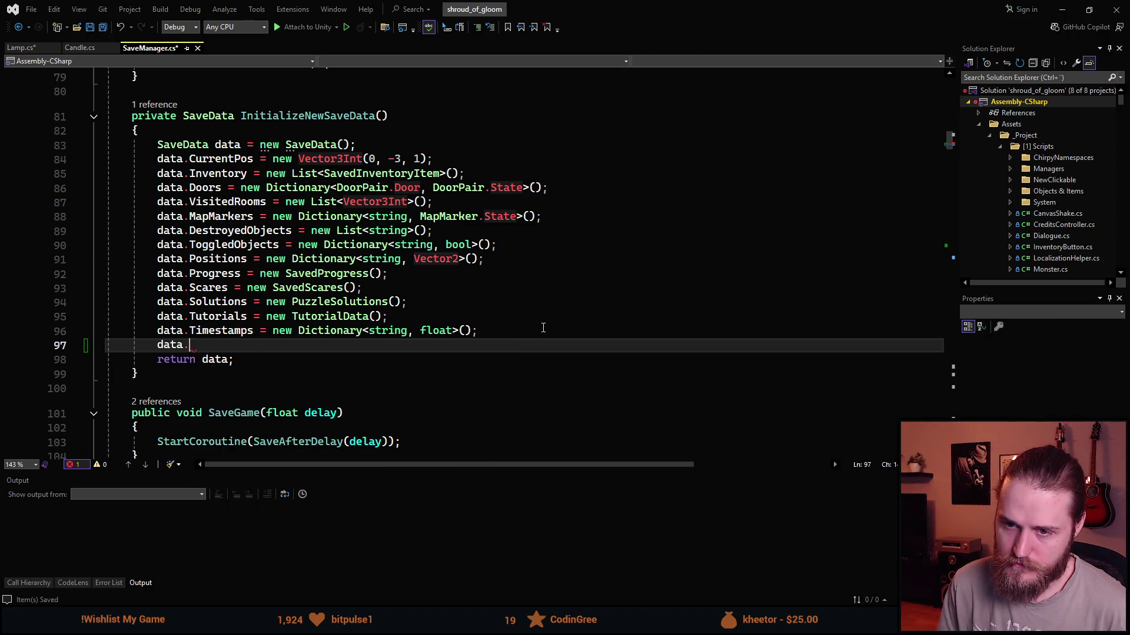
pyautogui.write('Togg')
pyautogui.press('Tab')
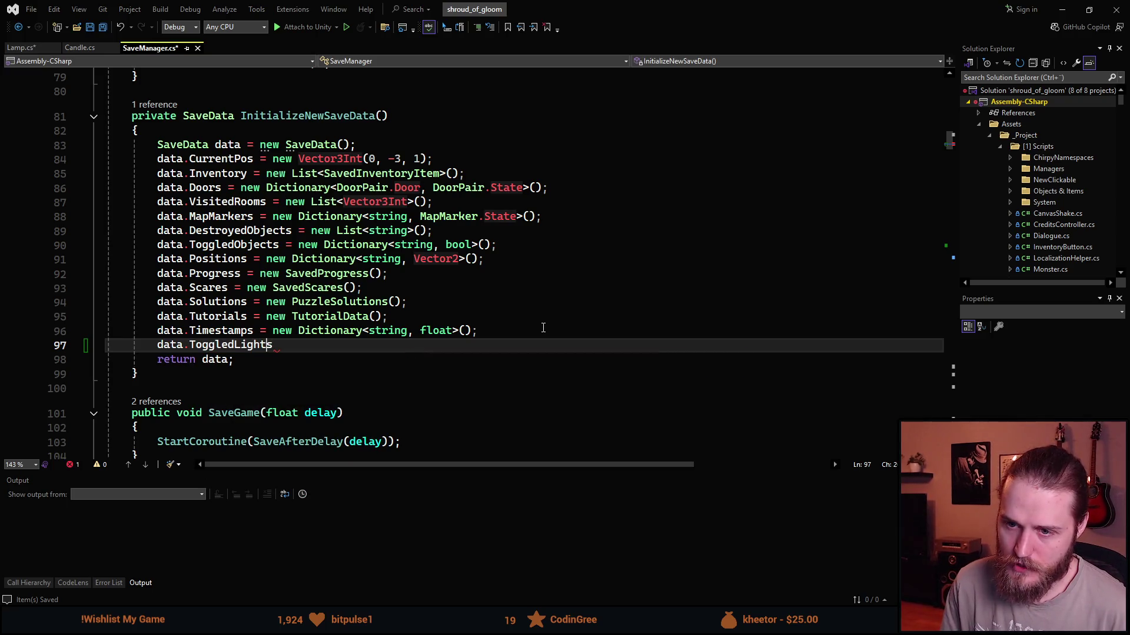
# Rename ToggledLights to ToggledLamps, initialize it as new Dictionary<Lamp.LightID, Lamp.LampState>(), and save.
pyautogui.hotkey('ctrl', 'r')
pyautogui.hotkey('ctrl', 'r')
pyautogui.press('BackSpace')
pyautogui.press('BackSpace')
pyautogui.press('BackSpace')
pyautogui.write('amps')
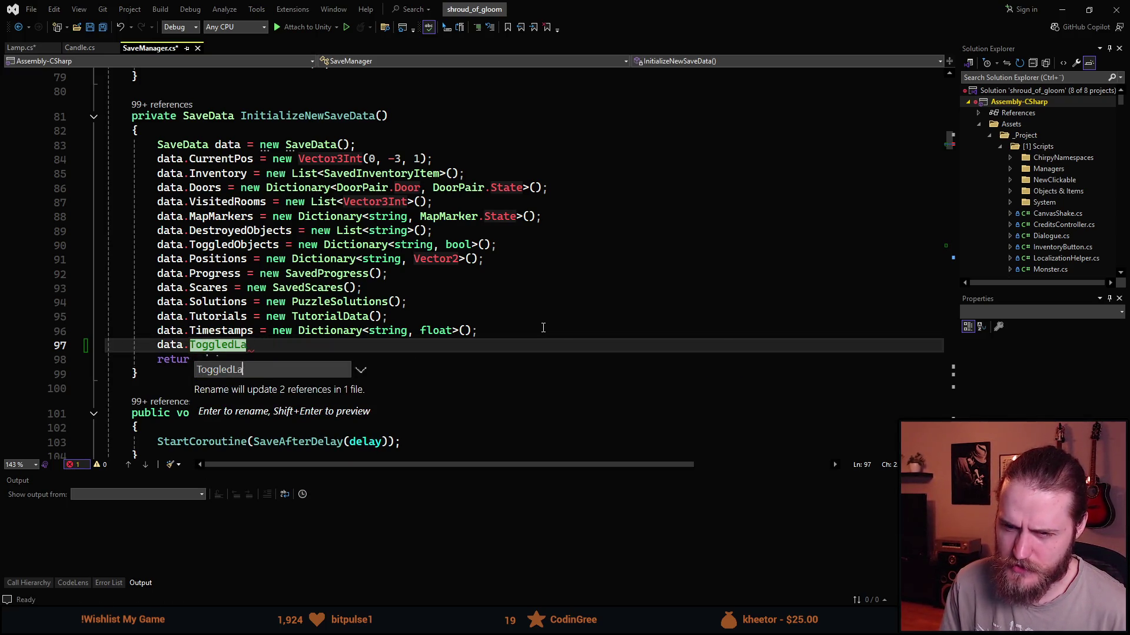
pyautogui.press('Return')
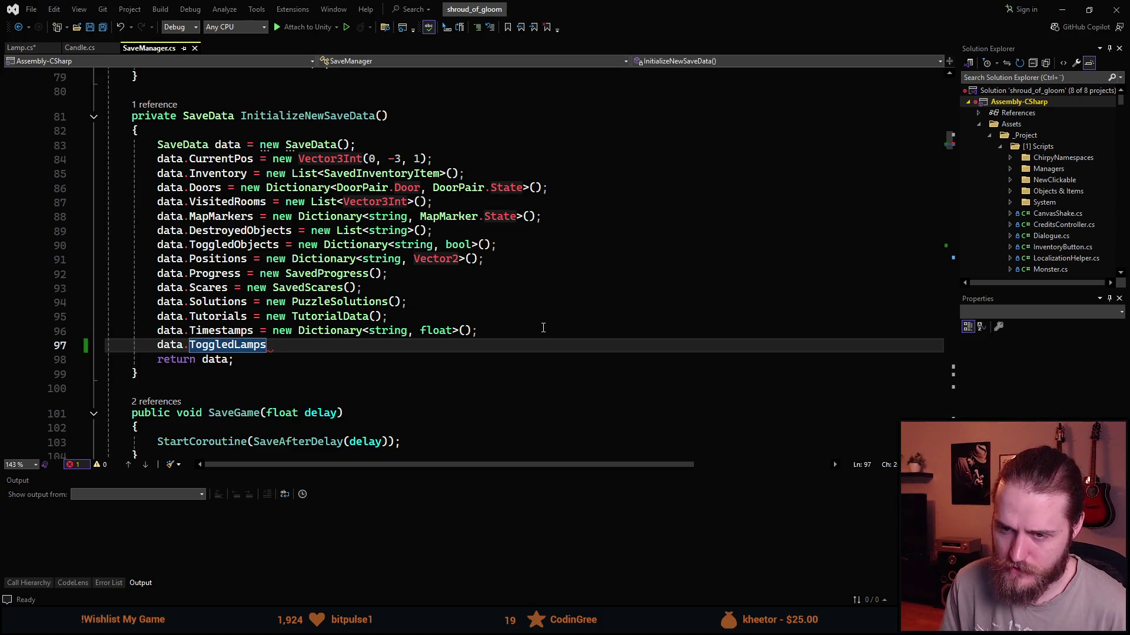
pyautogui.write('= new')
pyautogui.press('Tab')
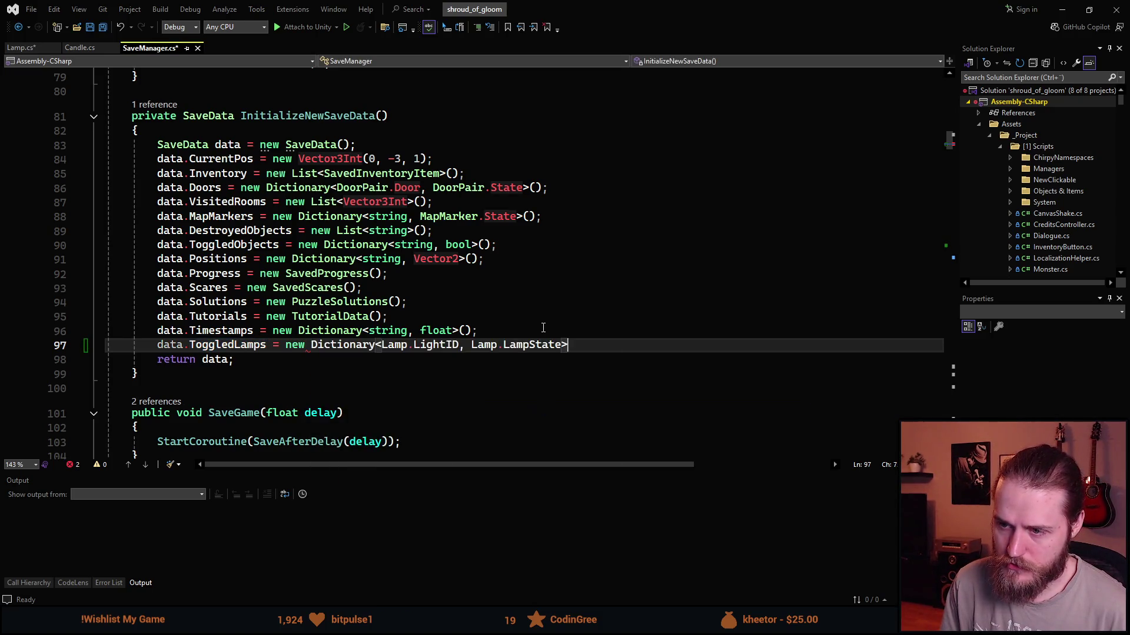
pyautogui.write('();')
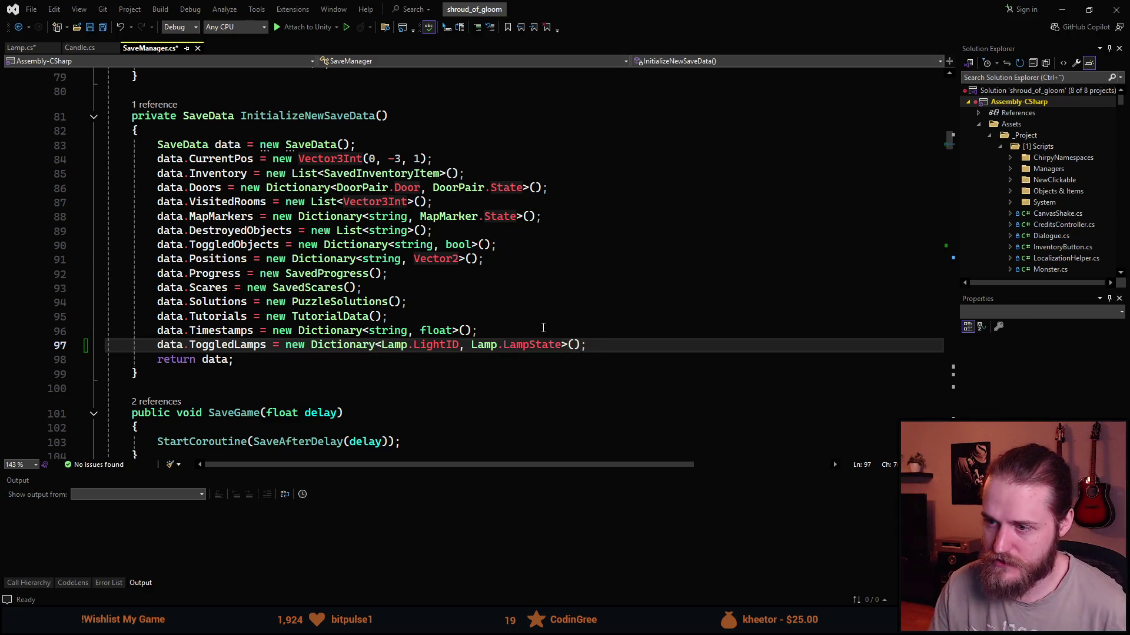
pyautogui.hotkey('ctrl', 's')
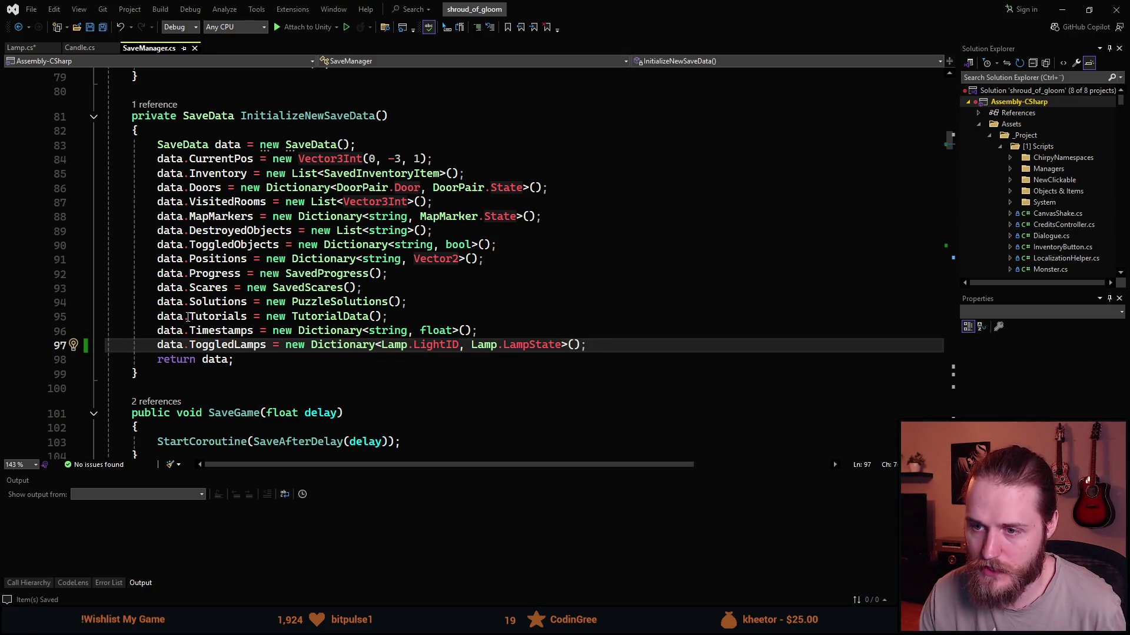
# In Lamp.cs, add an empty line after '_currentState = newState;' in ChangeState.
pyautogui.click(20, 48)
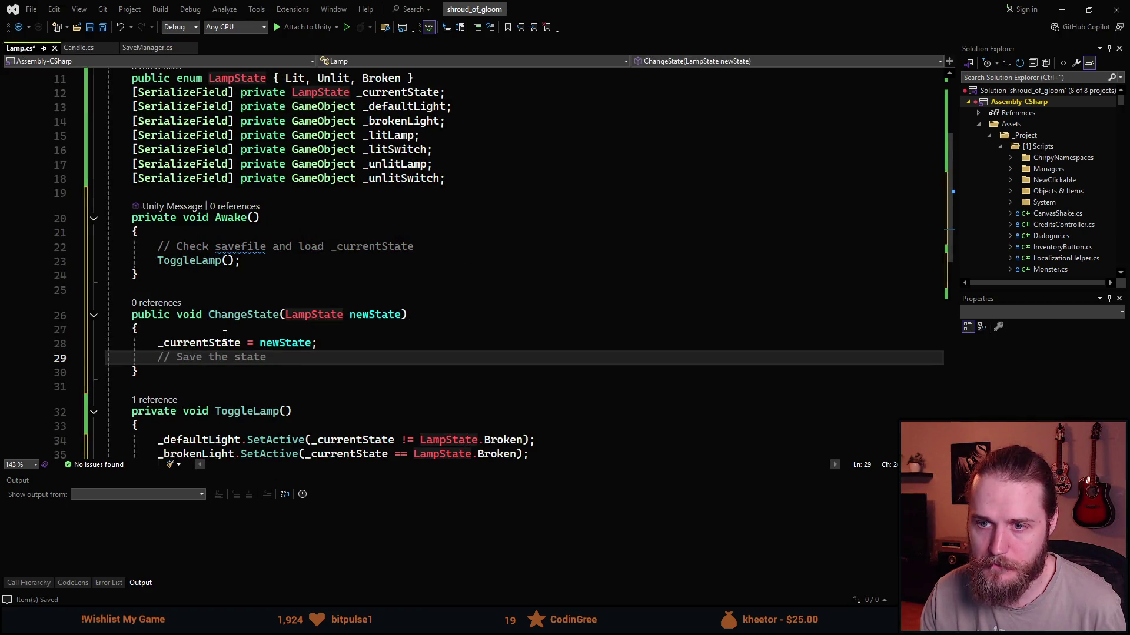
pyautogui.scroll(-2, 224, 336)
pyautogui.click(277, 236)
pyautogui.press('Down')
pyautogui.press('End')
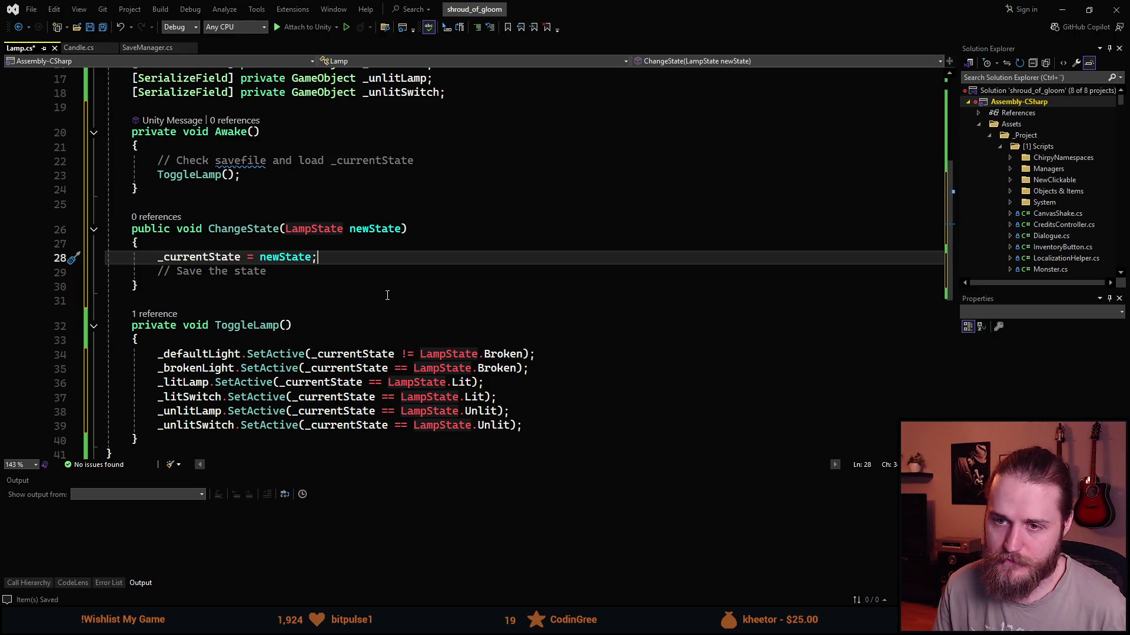
pyautogui.press('Return')
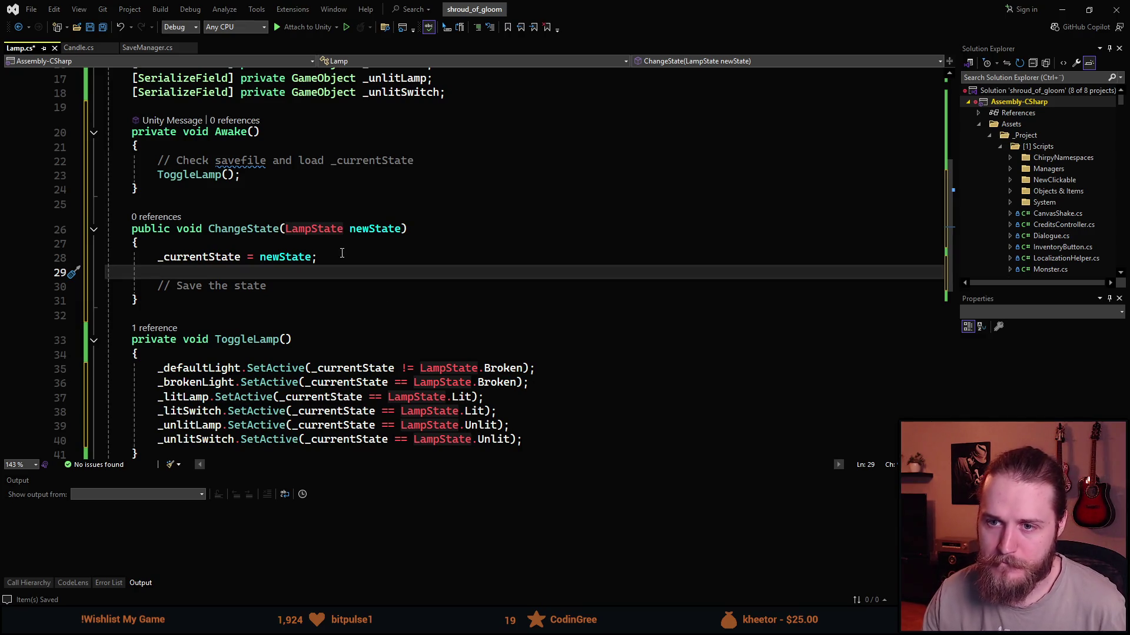
pyautogui.hotkey('alt', 'Tab')
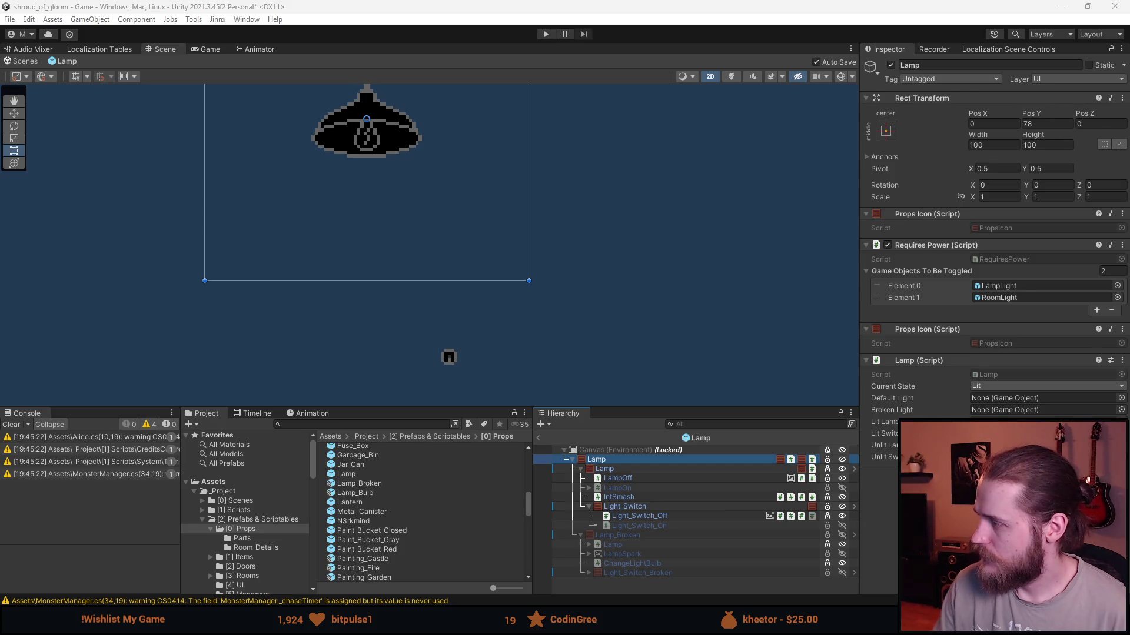
pyautogui.hotkey('alt', 'Tab')
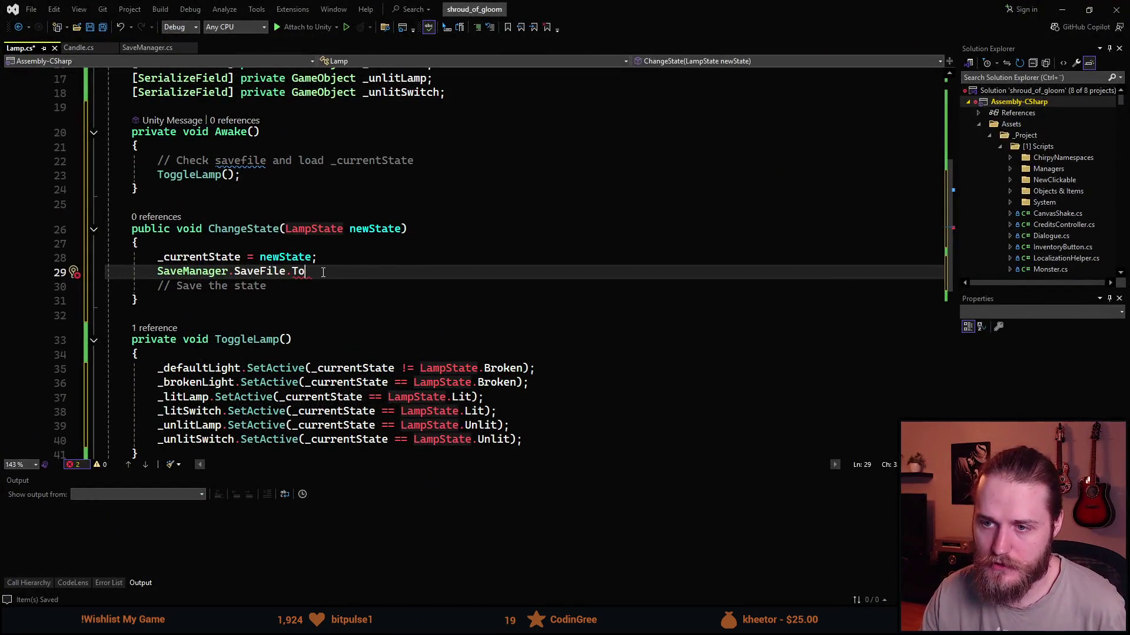
# Write SaveManager.SaveFile.ToggledLamps.ContainsKey( on the new line.
pyautogui.write('ggledLamps')
pyautogui.doubleClick(327, 272)
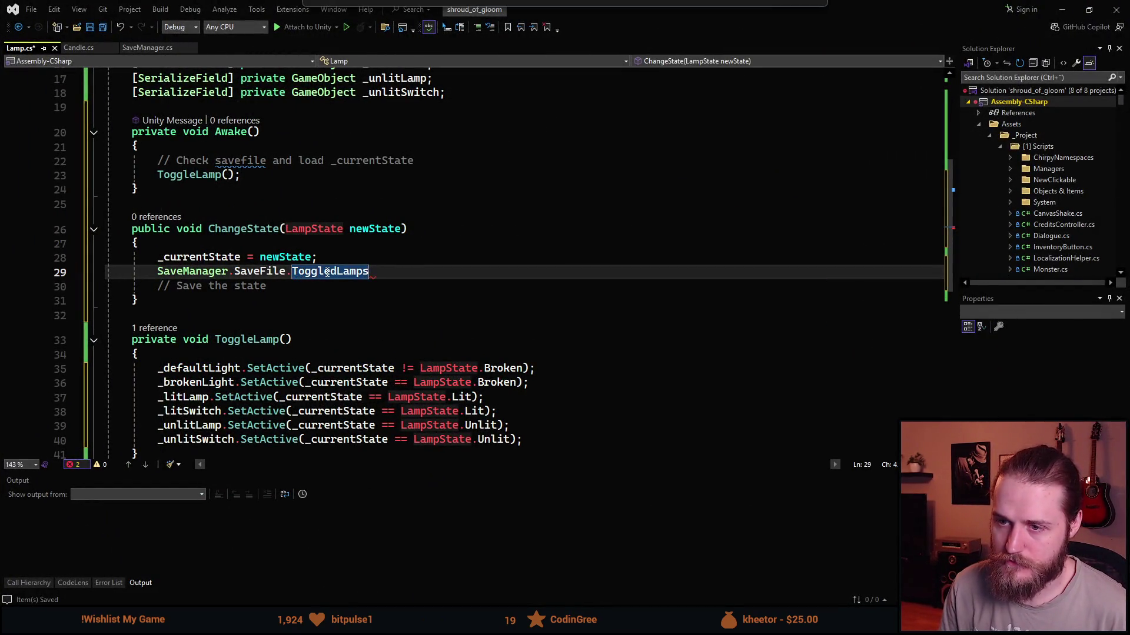
pyautogui.press('End')
pyautogui.write('.')
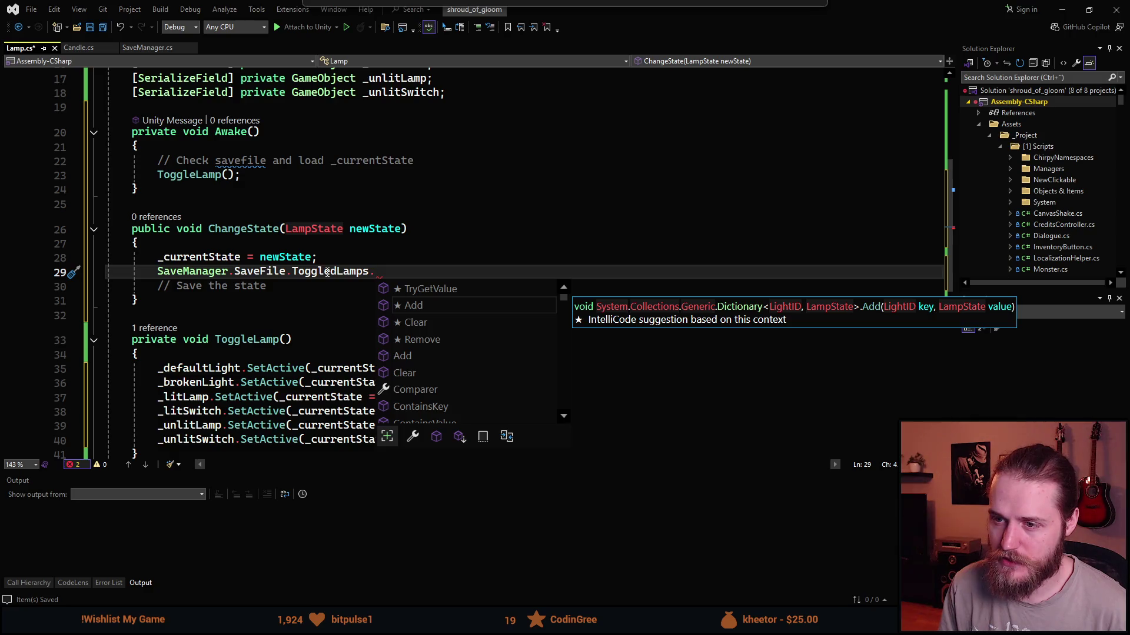
pyautogui.hotkey('ctrl', 'Left')
pyautogui.hotkey('ctrl', 'Left')
pyautogui.hotkey('ctrl', 'Left')
pyautogui.hotkey('ctrl', 'Right')
pyautogui.hotkey('ctrl', 'Right')
pyautogui.hotkey('ctrl', 'Right')
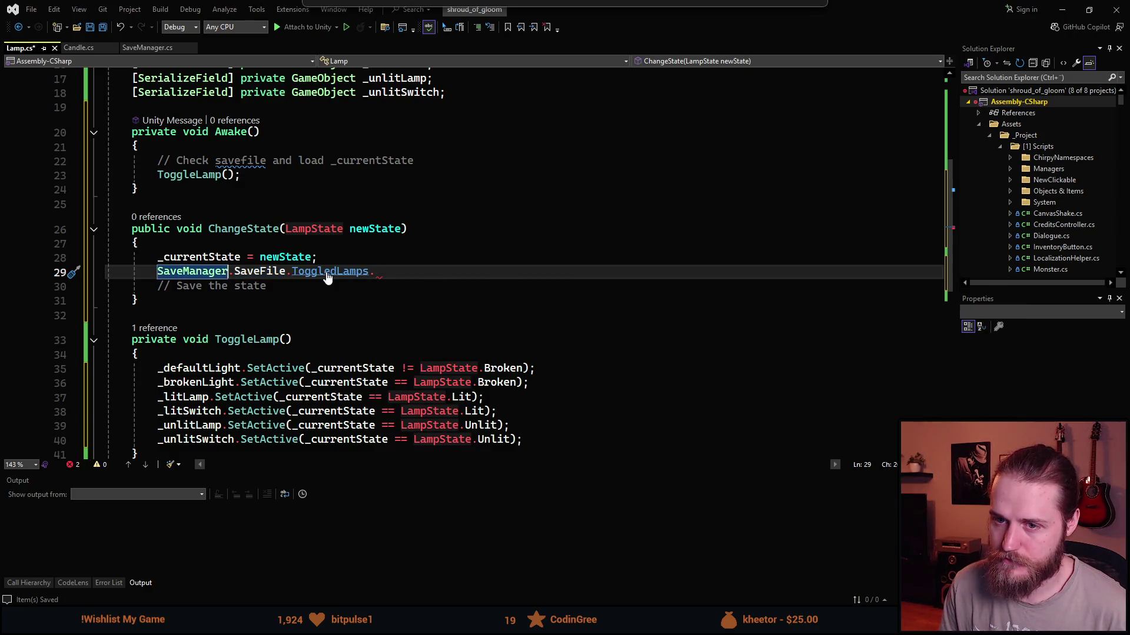
pyautogui.press('BackSpace')
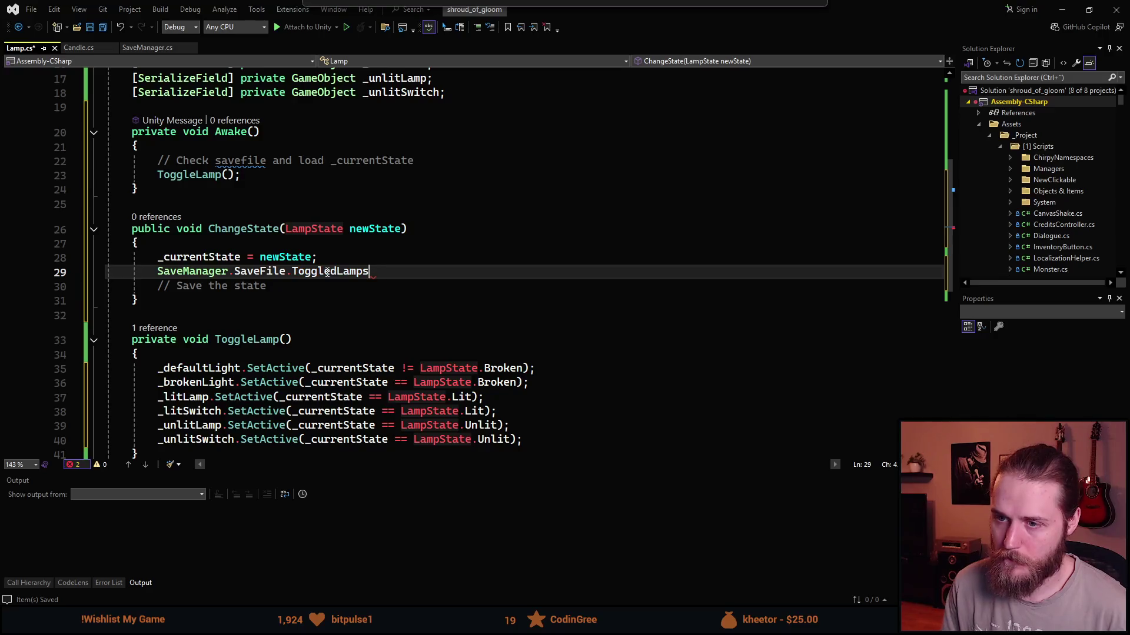
pyautogui.write('.Con')
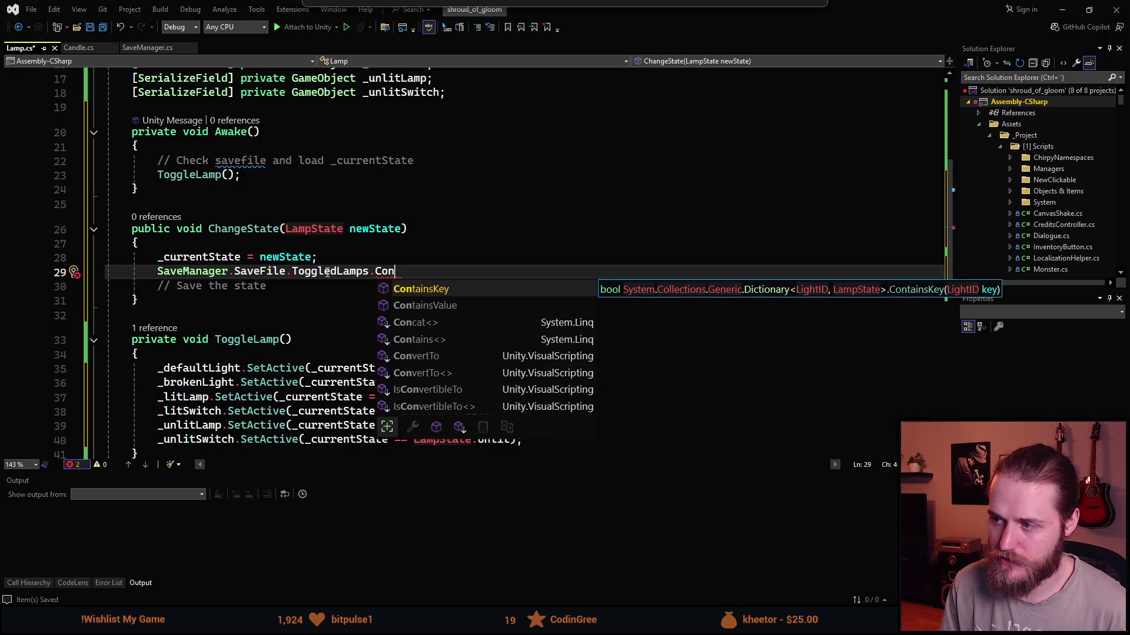
pyautogui.press('Tab')
pyautogui.write('(')
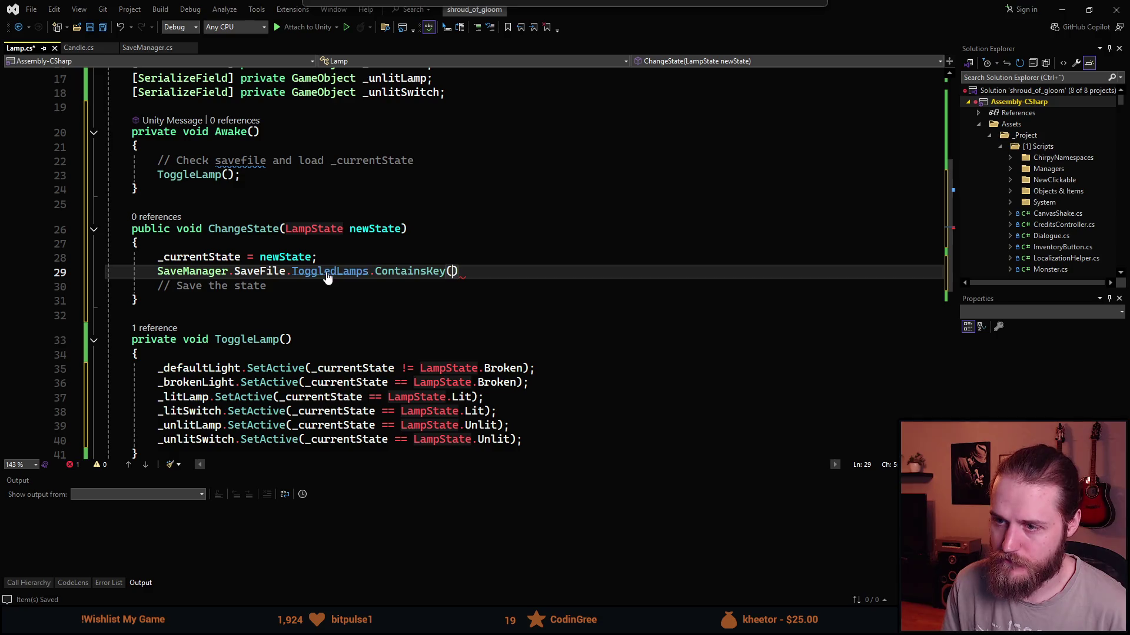
# Wrap the ContainsKey call in an if statement with an empty brace block.
pyautogui.press('Home')
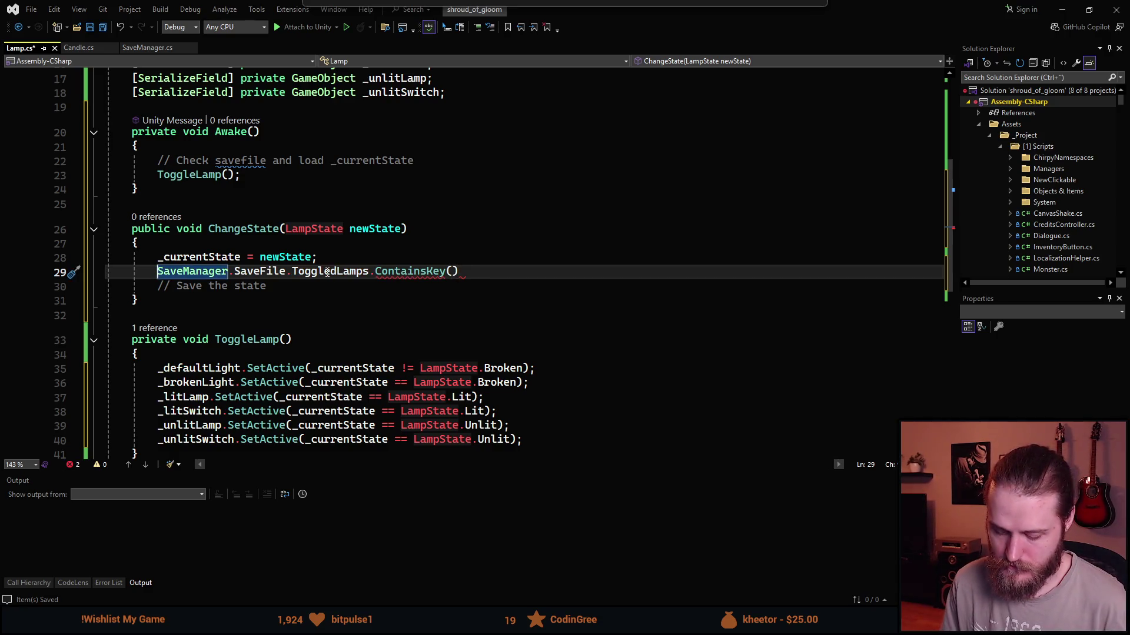
pyautogui.write('if (')
pyautogui.hotkey('ctrl', 'Right')
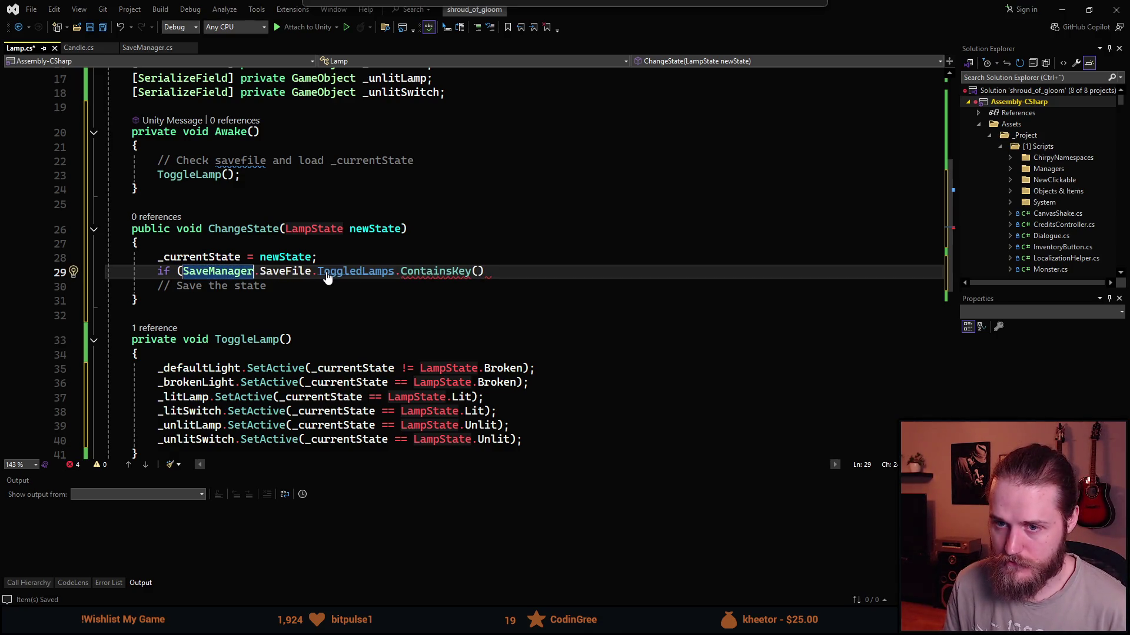
pyautogui.press('End')
pyautogui.write(')')
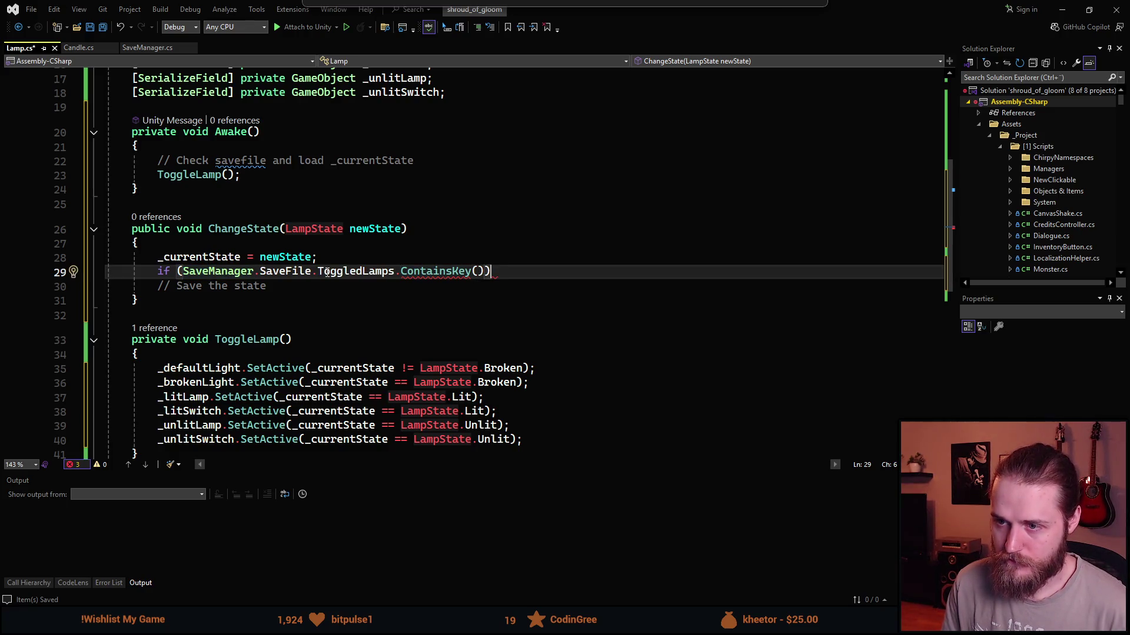
pyautogui.press('Return')
pyautogui.write('{')
pyautogui.press('Return')
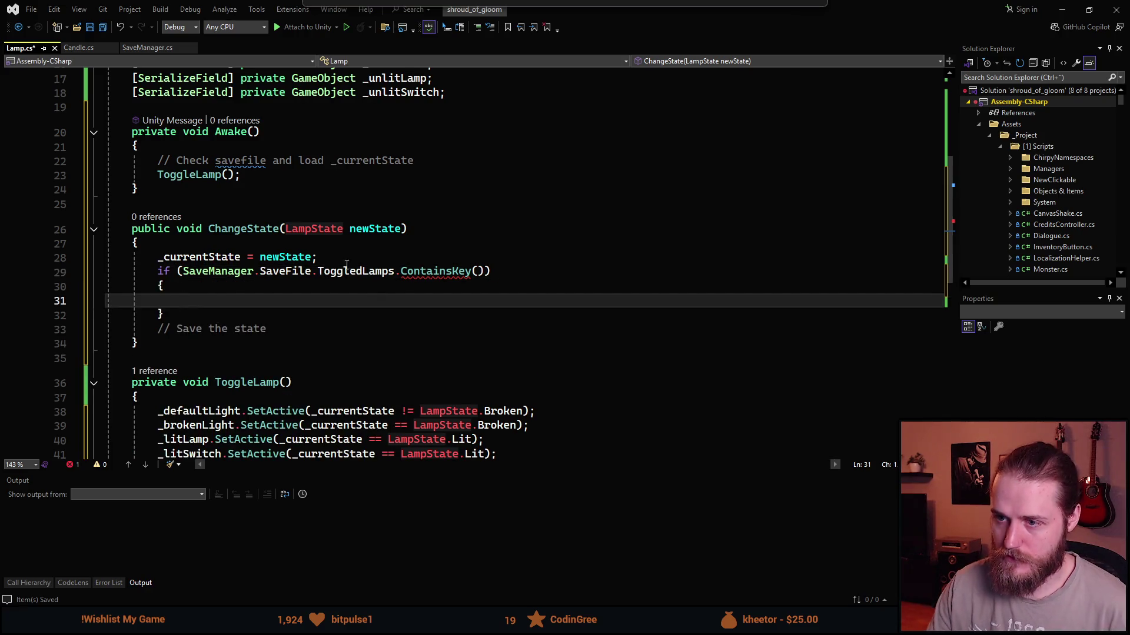
pyautogui.click(478, 273)
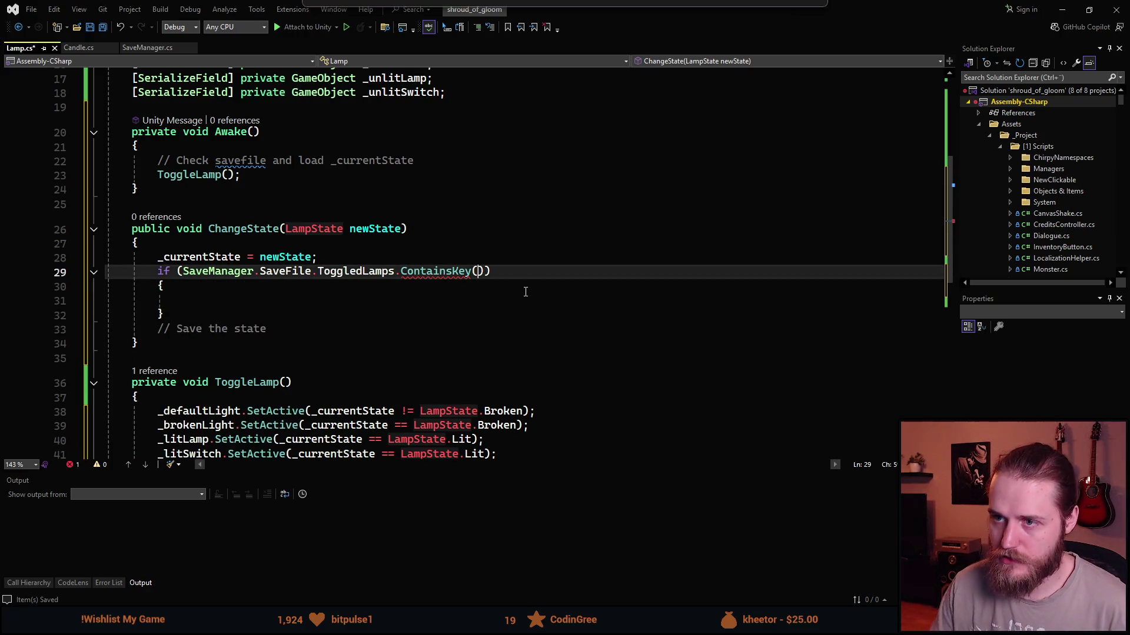
pyautogui.scroll(5, 422, 144)
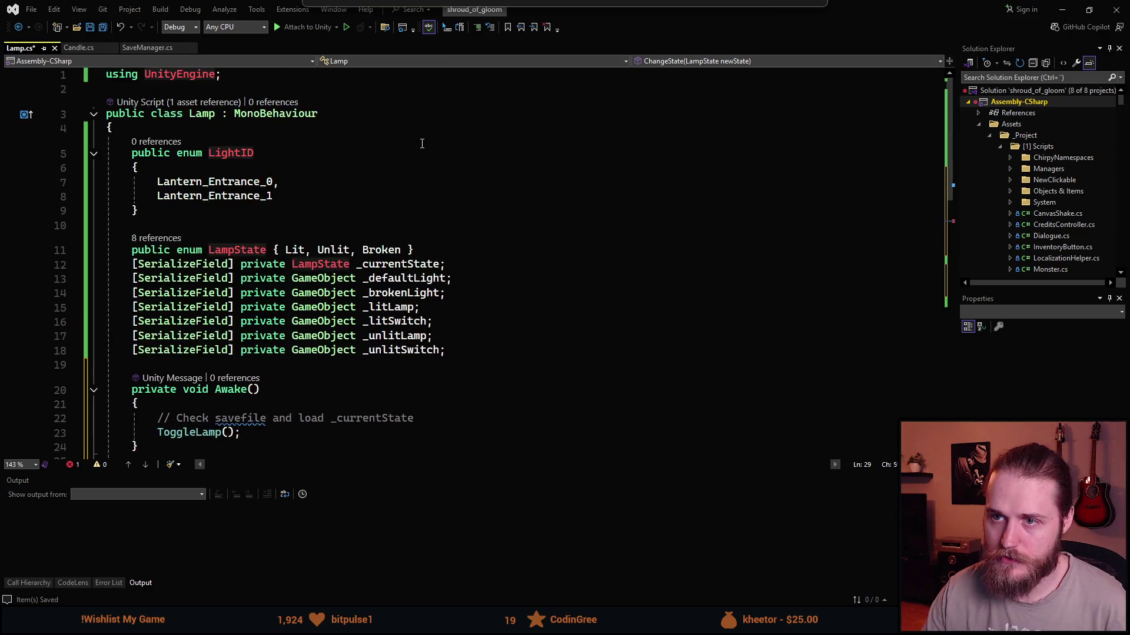
# Add a serialized private field 'LightID _id' to Lamp and save.
pyautogui.click(447, 263)
pyautogui.press('Up')
pyautogui.press('Up')
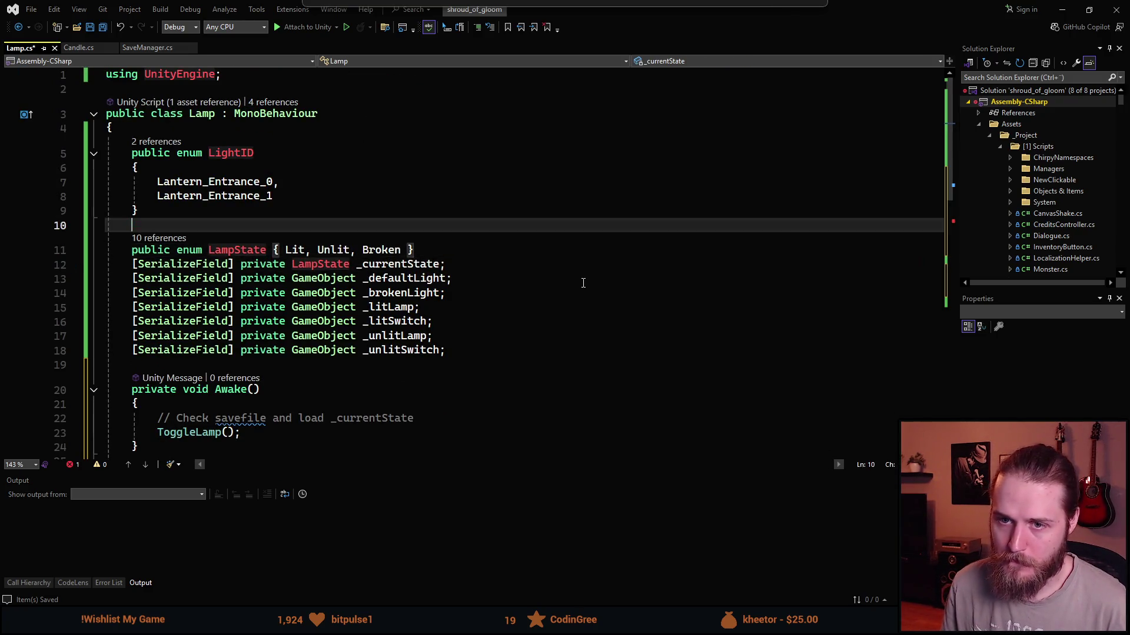
pyautogui.press('Return')
pyautogui.press('Up')
pyautogui.write('sf')
pyautogui.press('Tab')
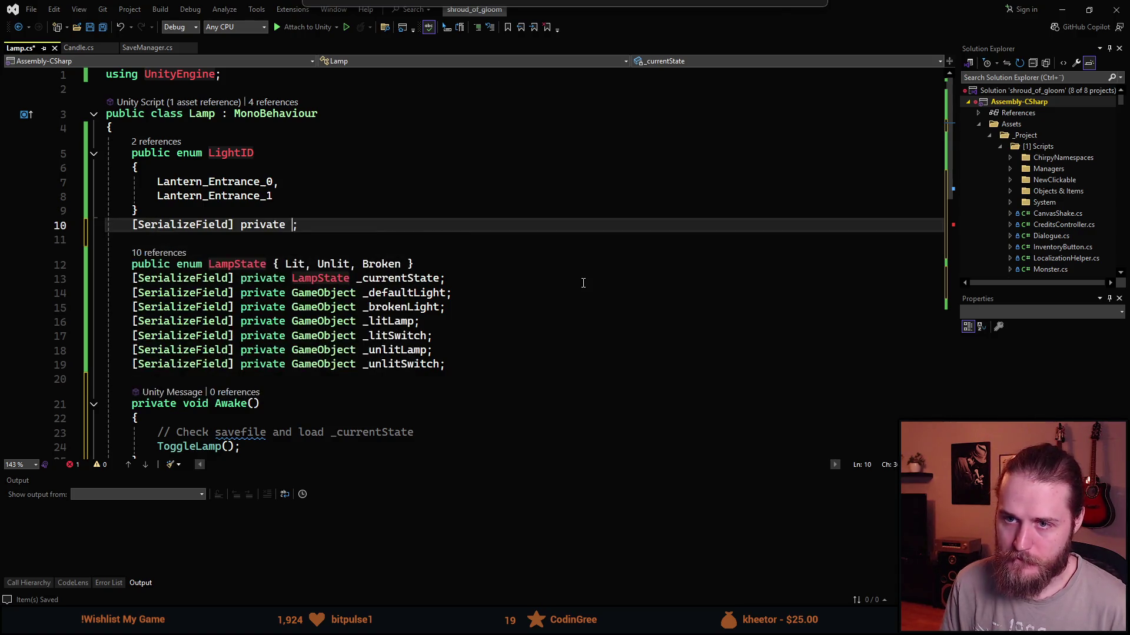
pyautogui.write('LightID')
pyautogui.write(' _id')
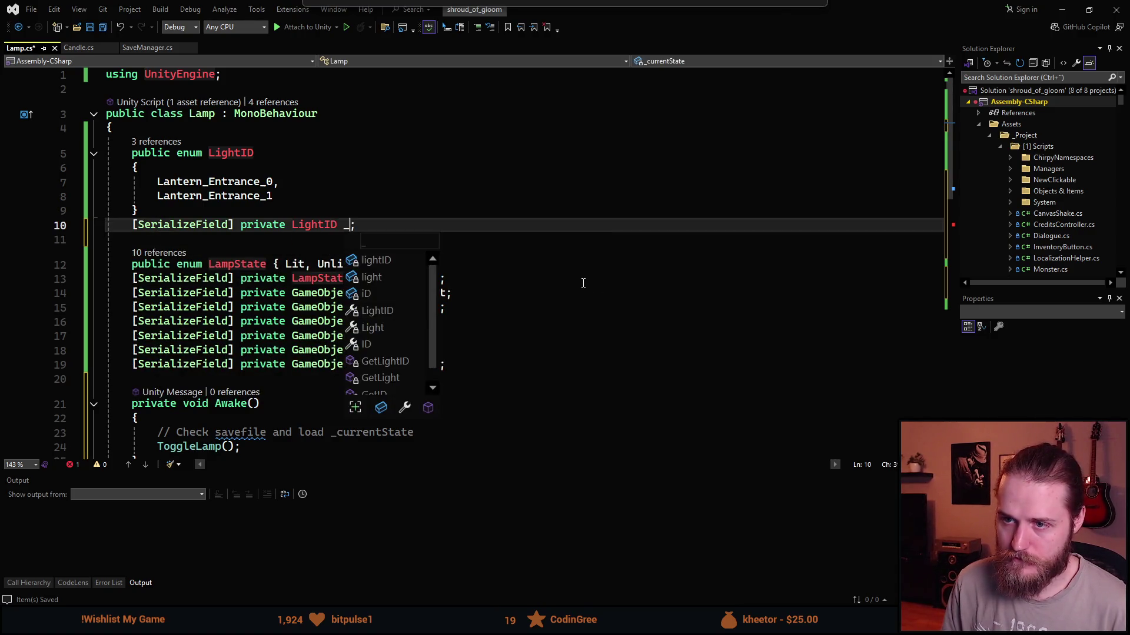
pyautogui.hotkey('ctrl', 's')
pyautogui.scroll(-6, 517, 388)
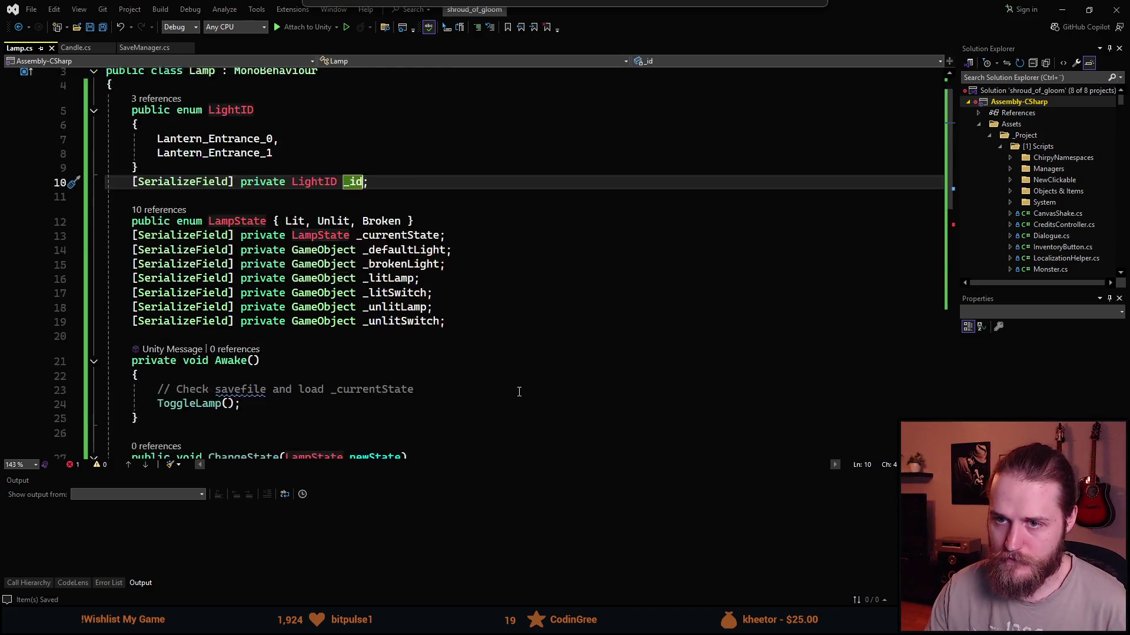
pyautogui.scroll(6, 517, 365)
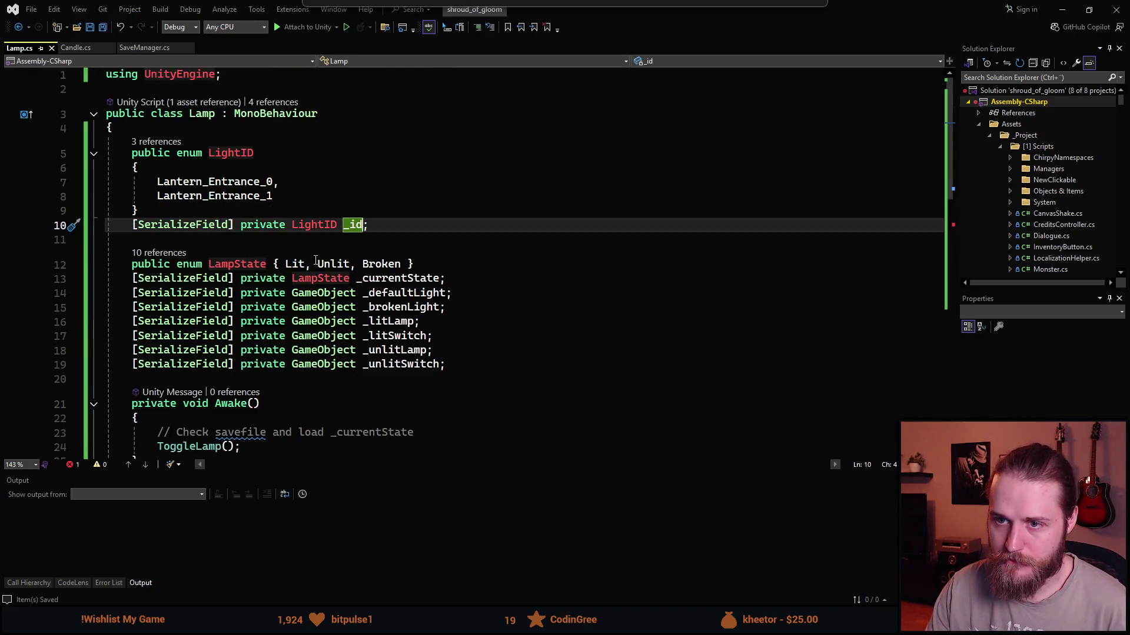
# Insert 'None,' as the first entry of the LightID enum.
pyautogui.click(218, 169)
pyautogui.press('Return')
pyautogui.write('None;')
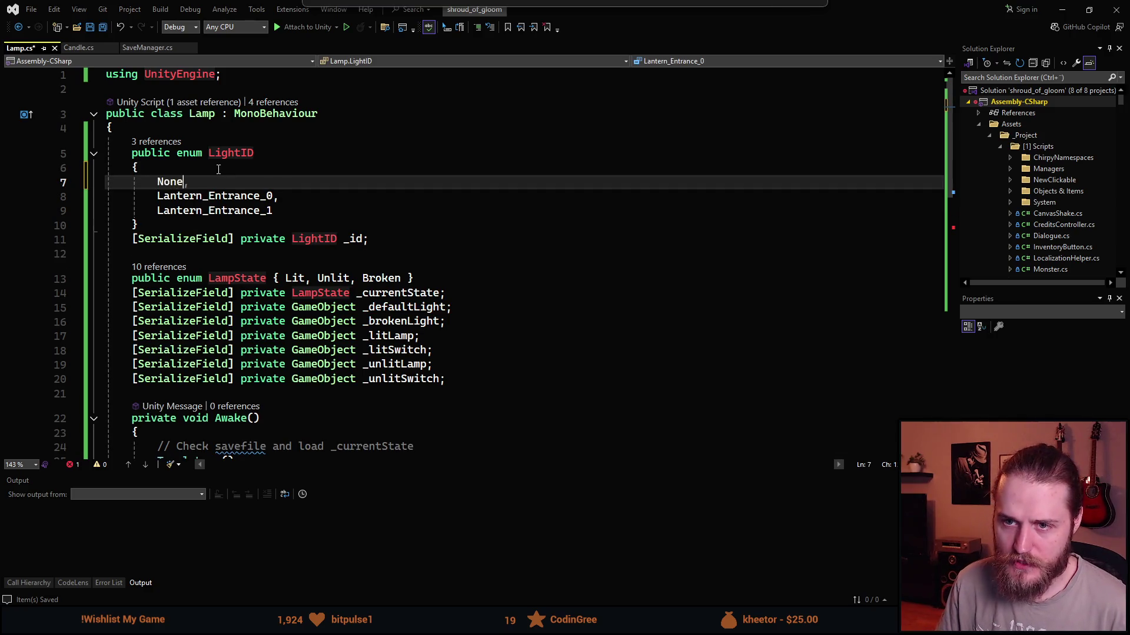
pyautogui.press('BackSpace')
pyautogui.write(',')
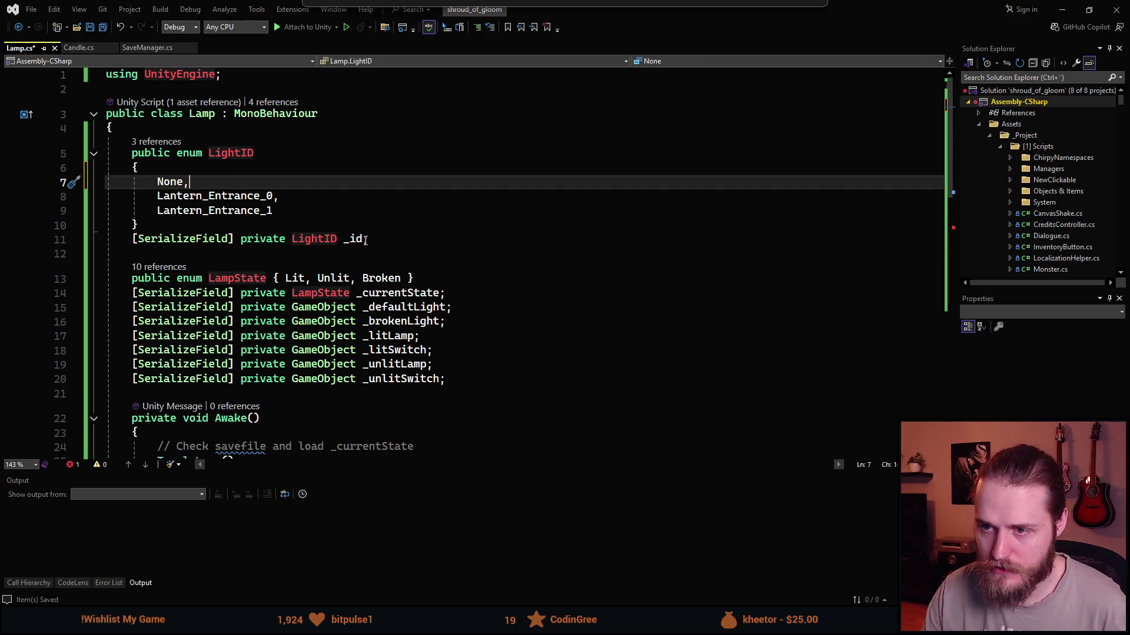
# Default the _id field to LightID.None, save Lamp.cs, and glance at Unity.
pyautogui.click(363, 239)
pyautogui.write('= LightID.N;')
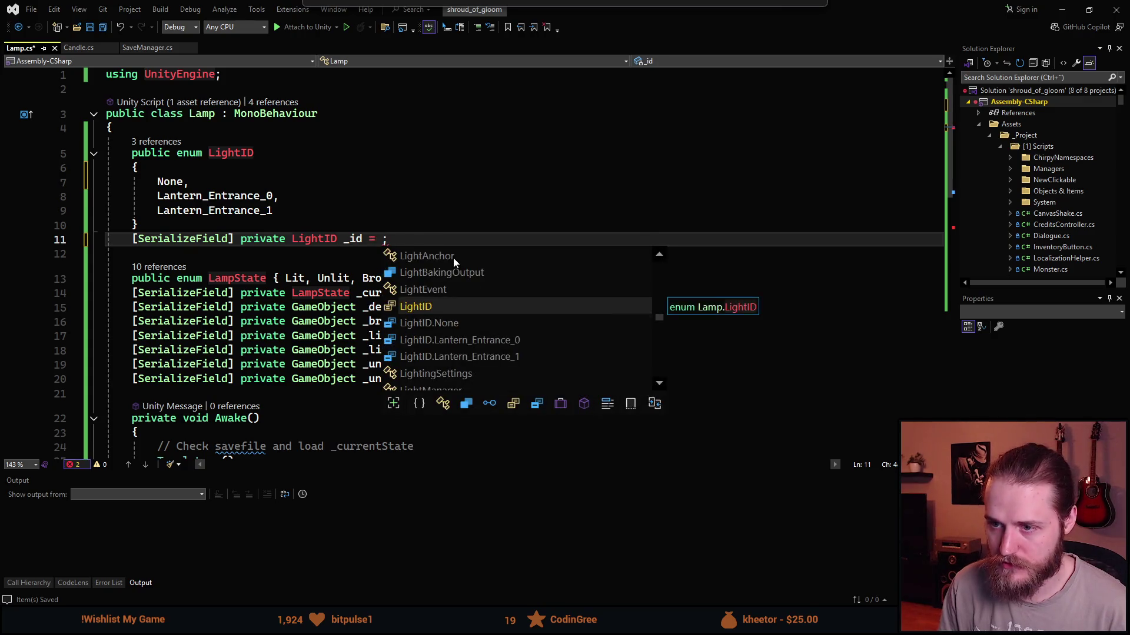
pyautogui.press('Tab')
pyautogui.write('.')
pyautogui.write('None')
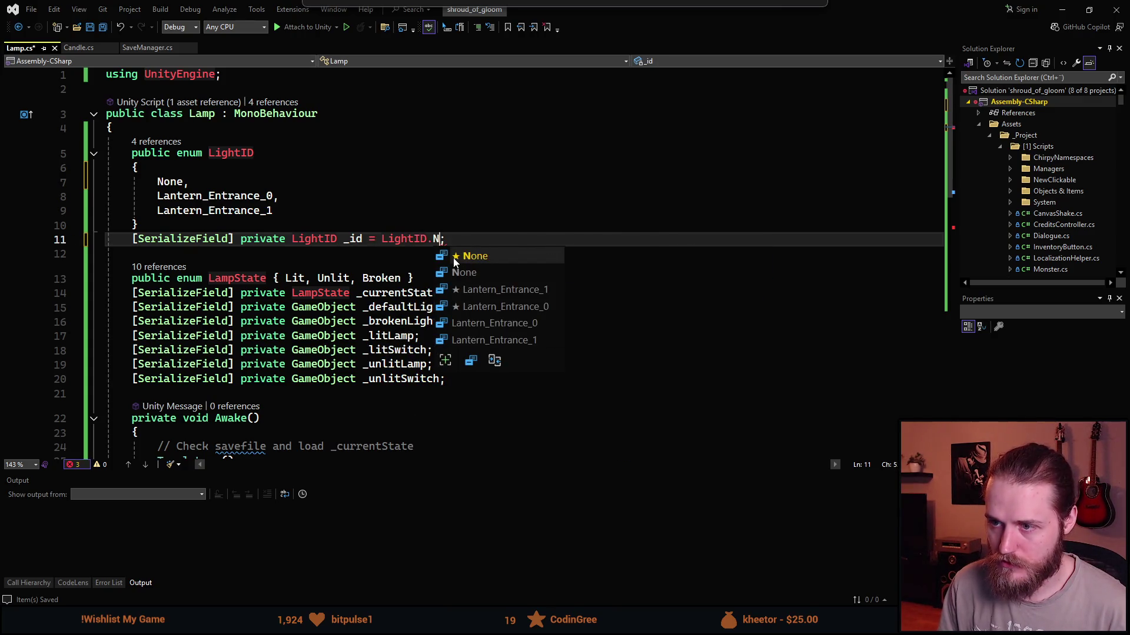
pyautogui.press('Tab')
pyautogui.hotkey('ctrl', 's')
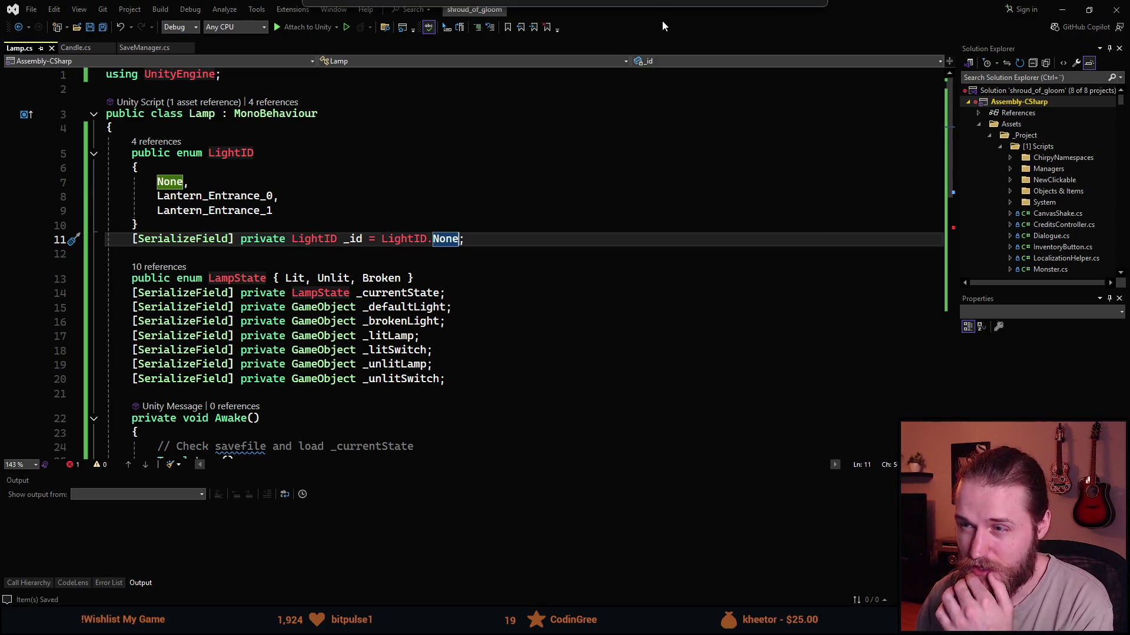
pyautogui.hotkey('alt', 'Tab')
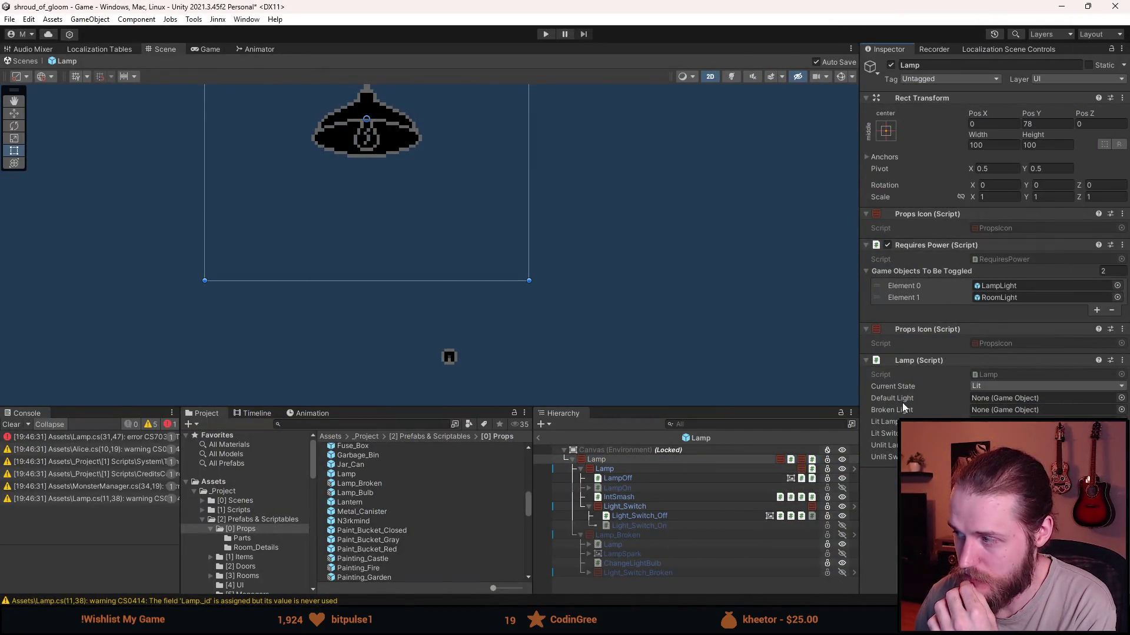
pyautogui.hotkey('alt', 'Tab')
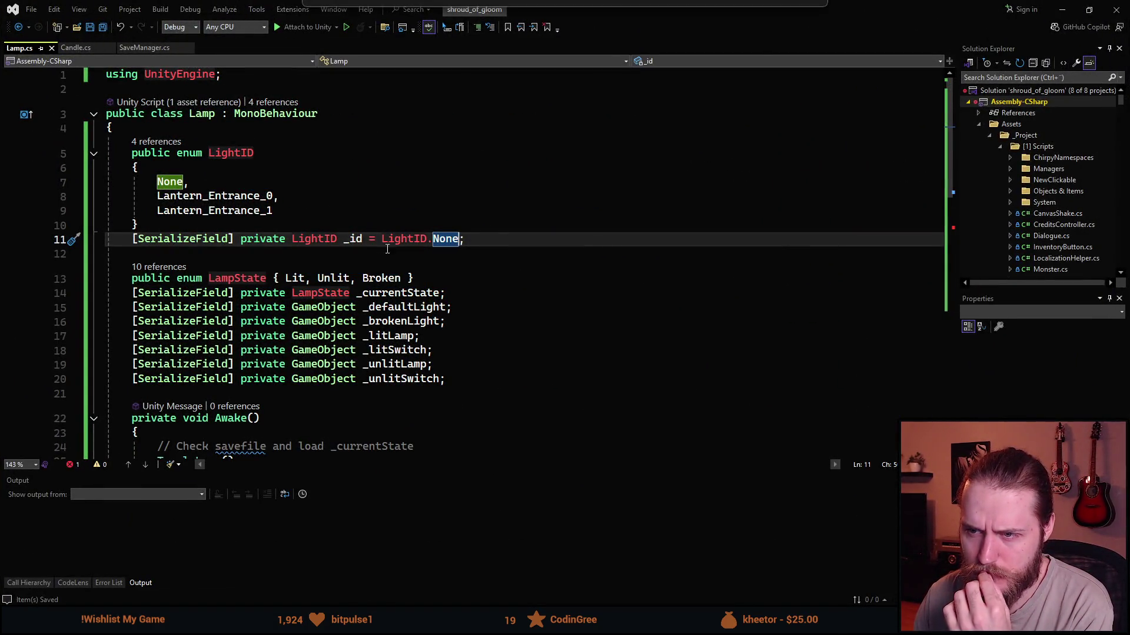
# Check the Lamp.cs Console error and Lamp Inspector in Unity, then open the SaveState() body.
pyautogui.hotkey('alt', 'Tab')
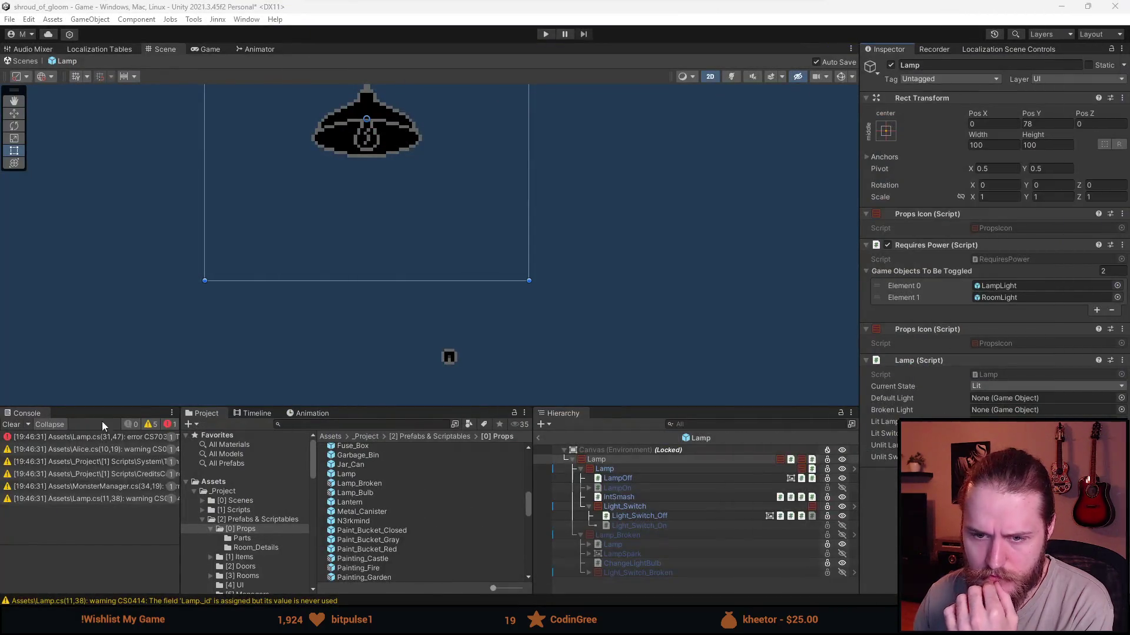
pyautogui.click(112, 438)
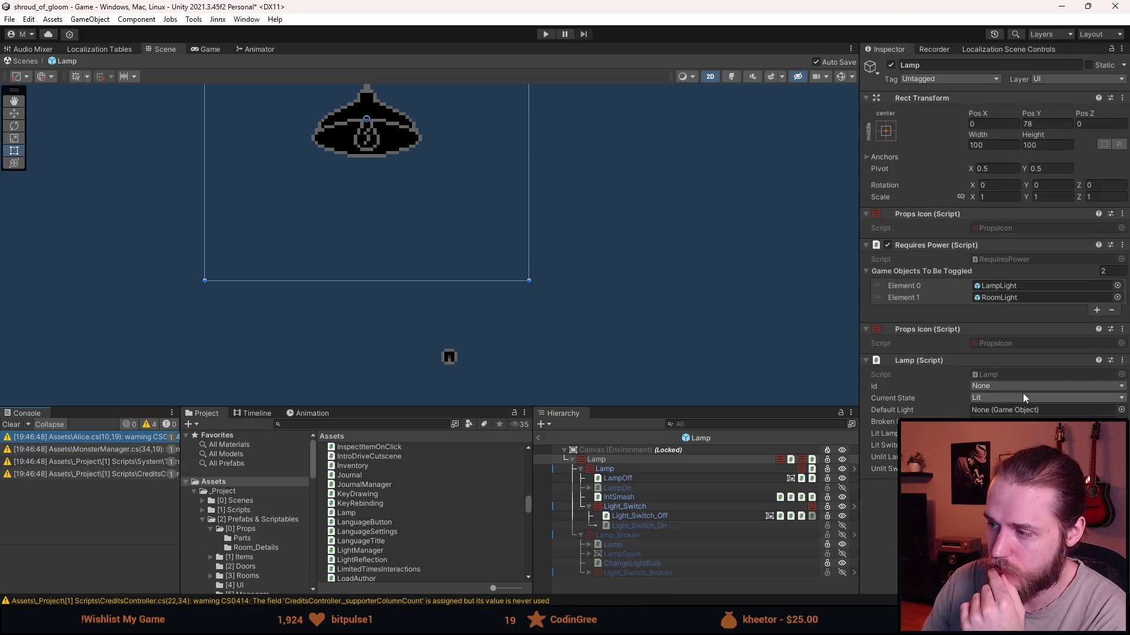
pyautogui.hotkey('alt', 'Tab')
pyautogui.write('()')
pyautogui.press('Return')
pyautogui.write('{')
pyautogui.press('Return')
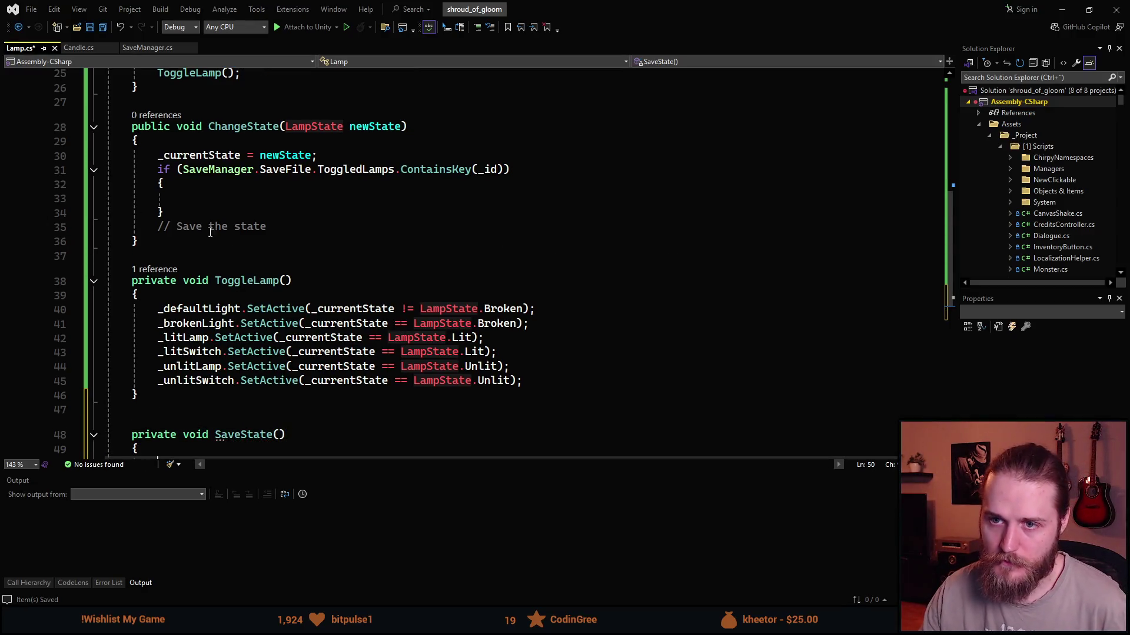
# Cut the ToggledLamps ContainsKey if-block from ChangeState and paste it into SaveState.
pyautogui.click(157, 169)
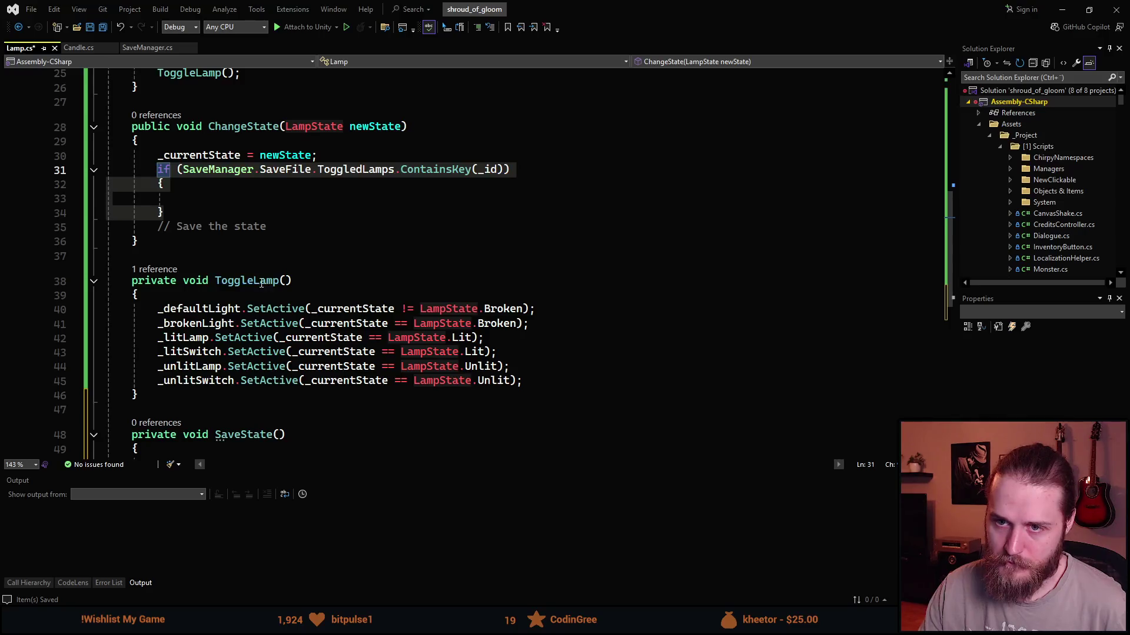
pyautogui.hotkey('ctrl', 'x')
pyautogui.scroll(-1, 261, 284)
pyautogui.click(211, 378)
pyautogui.hotkey('ctrl', 'v')
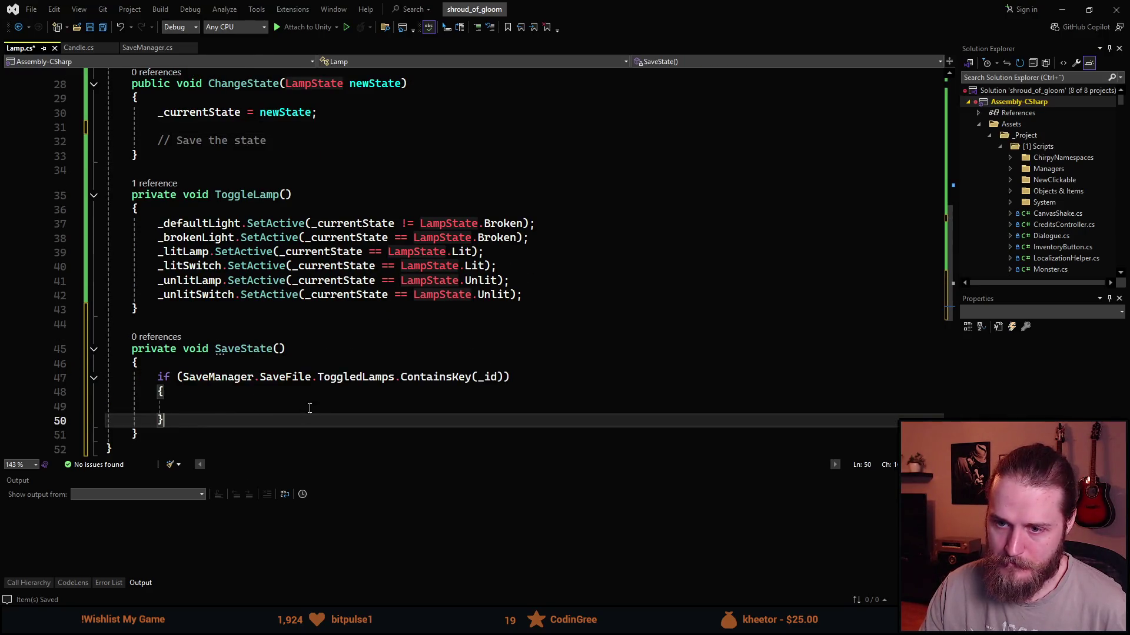
# Add an else branch calling SaveManager.SaveFile.ToggledLamps.Add(_id, _currentState);.
pyautogui.scroll(-2, 321, 411)
pyautogui.click(253, 323)
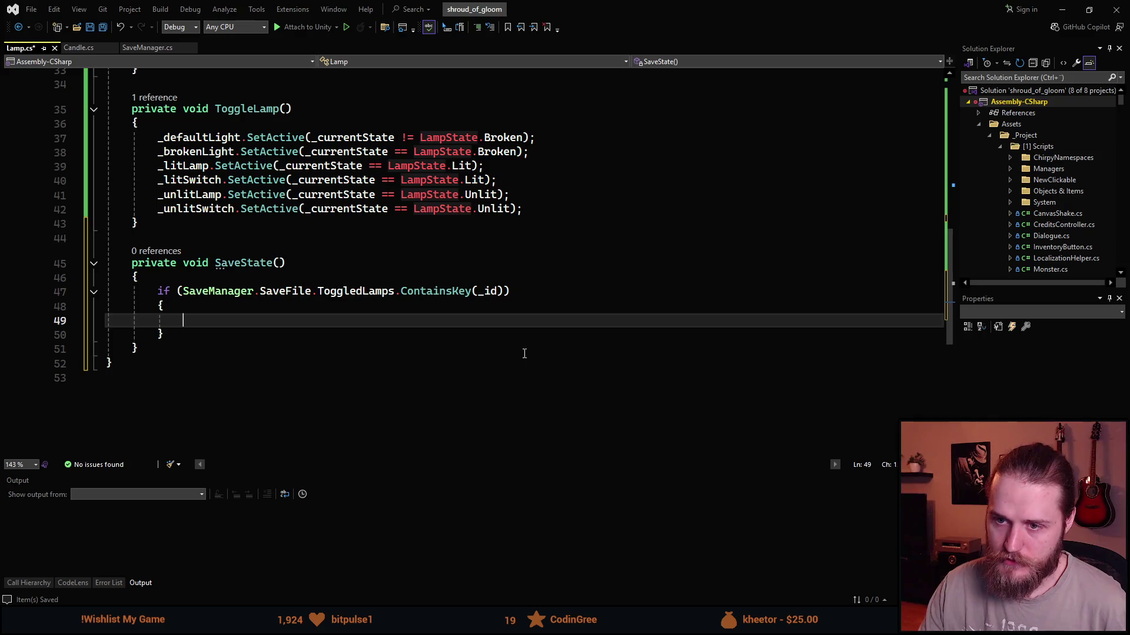
pyautogui.press('Down')
pyautogui.press('Return')
pyautogui.write('else')
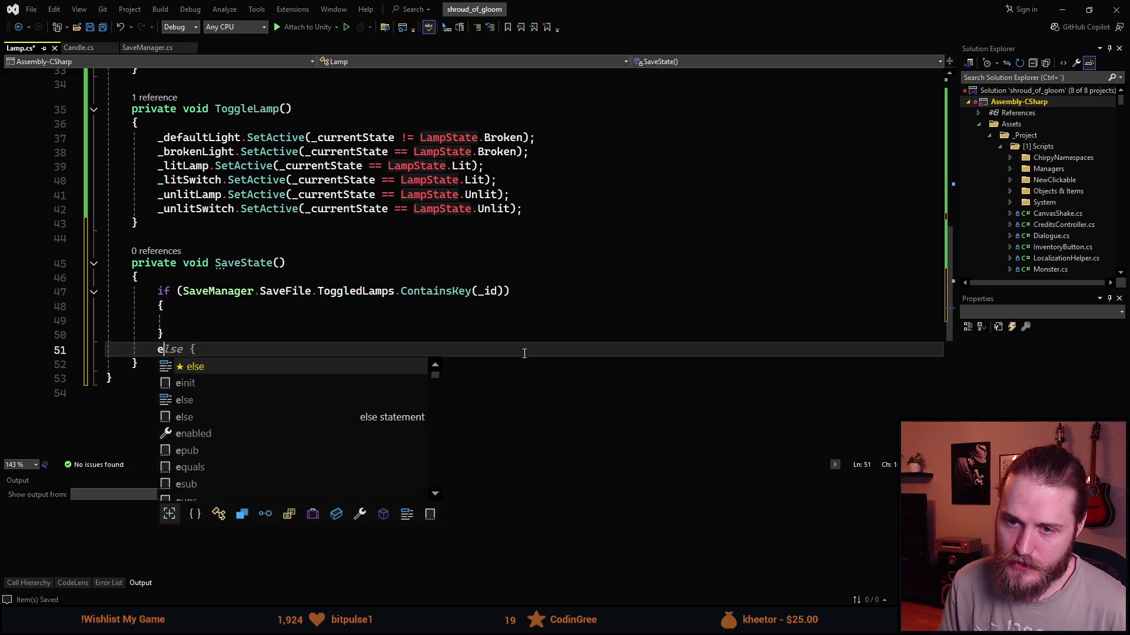
pyautogui.press('Tab')
pyautogui.press('Tab')
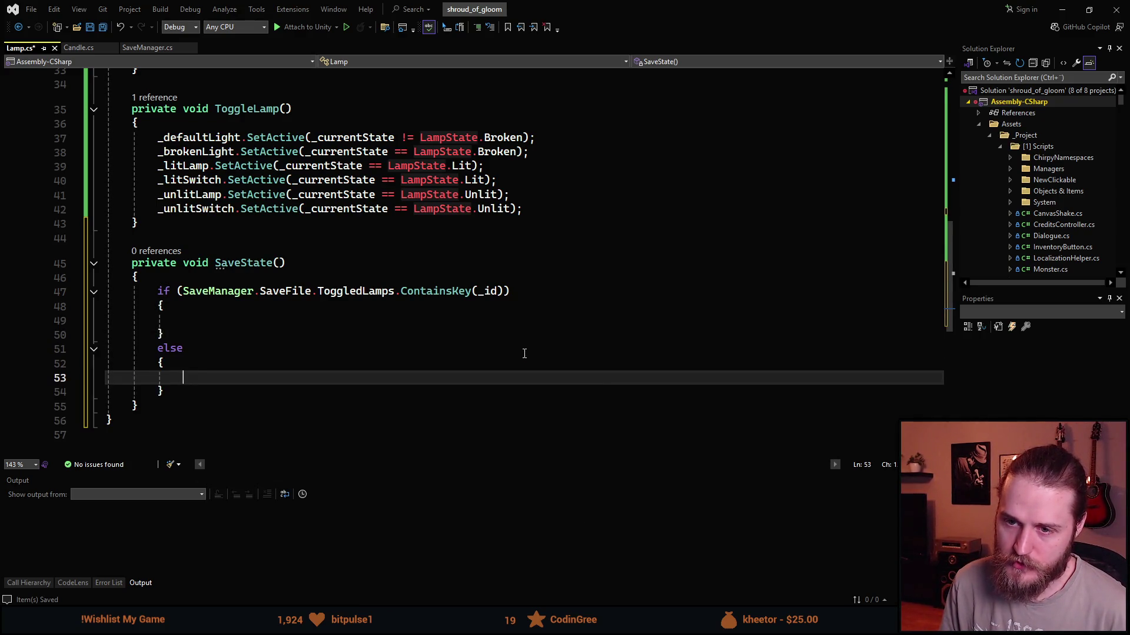
pyautogui.write('SaveManager.SaveFile.Togg')
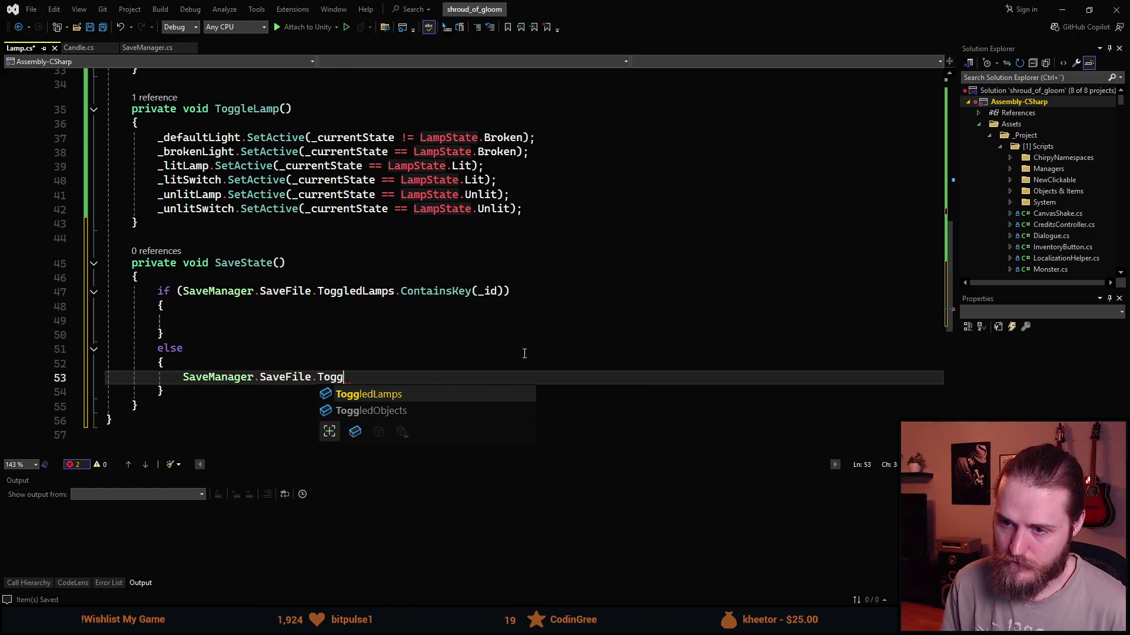
pyautogui.press('Tab')
pyautogui.write('.Add')
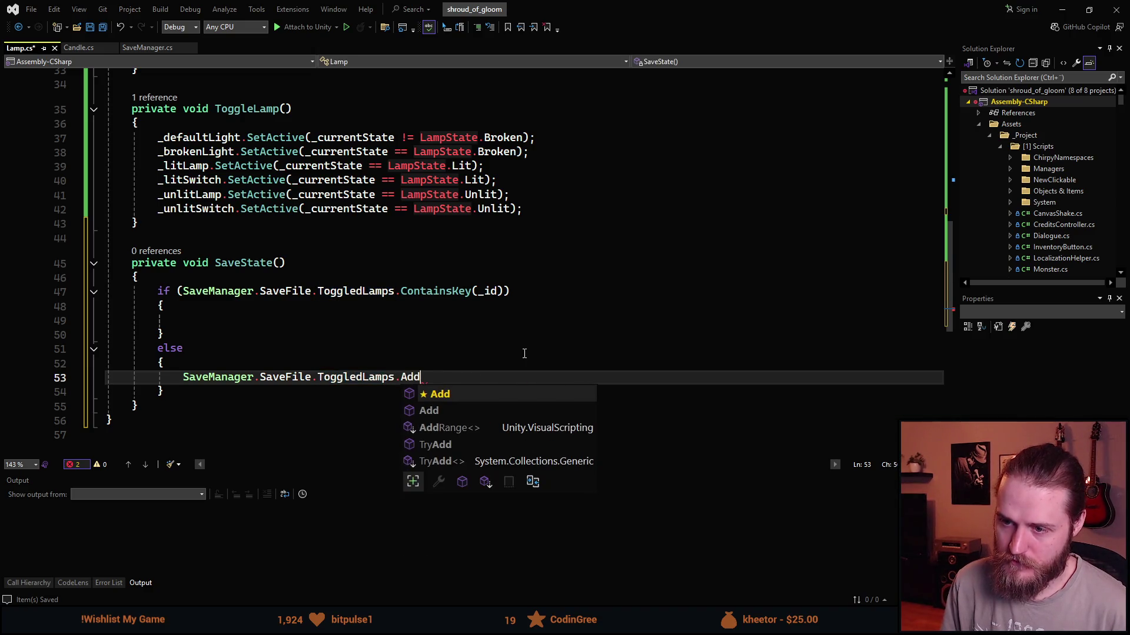
pyautogui.write('(')
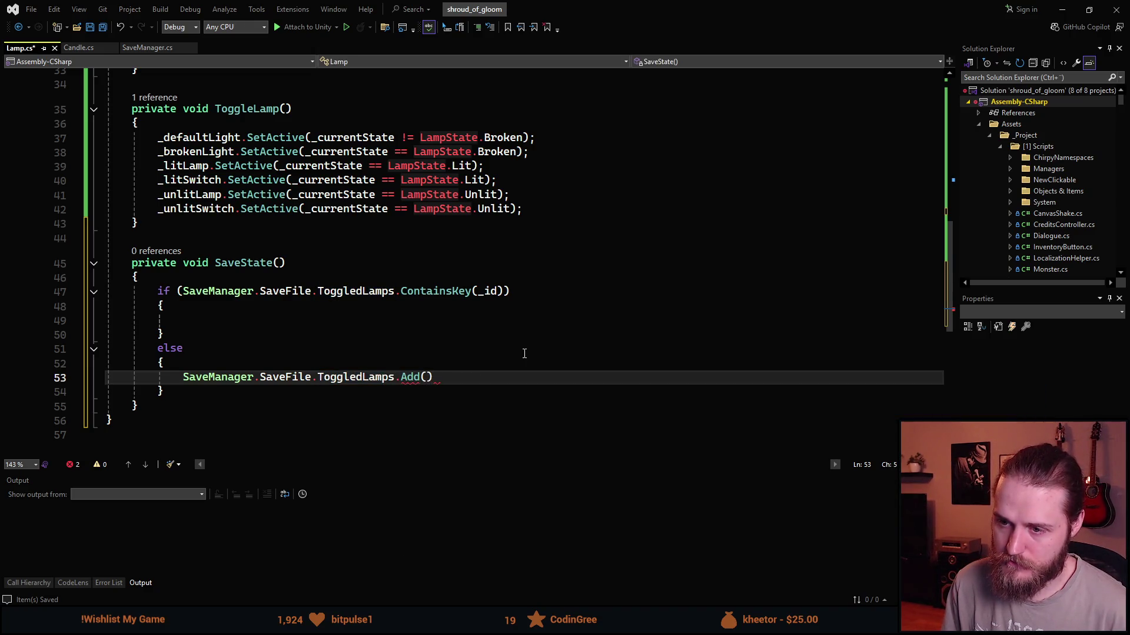
pyautogui.write(',')
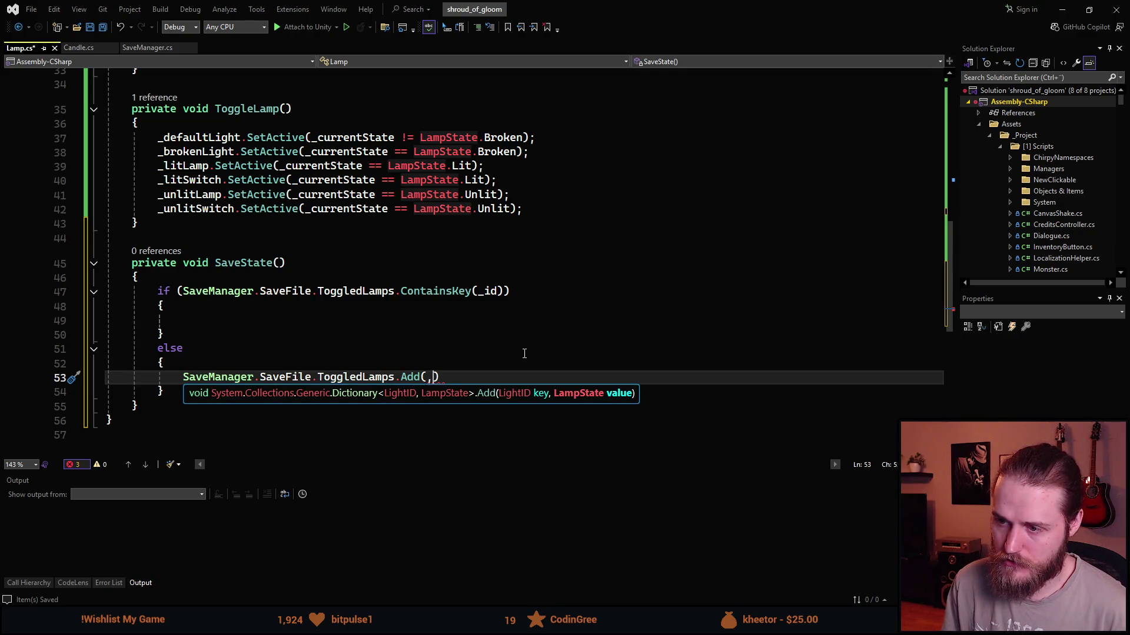
pyautogui.press('BackSpace')
pyautogui.write('_id, _currentState);')
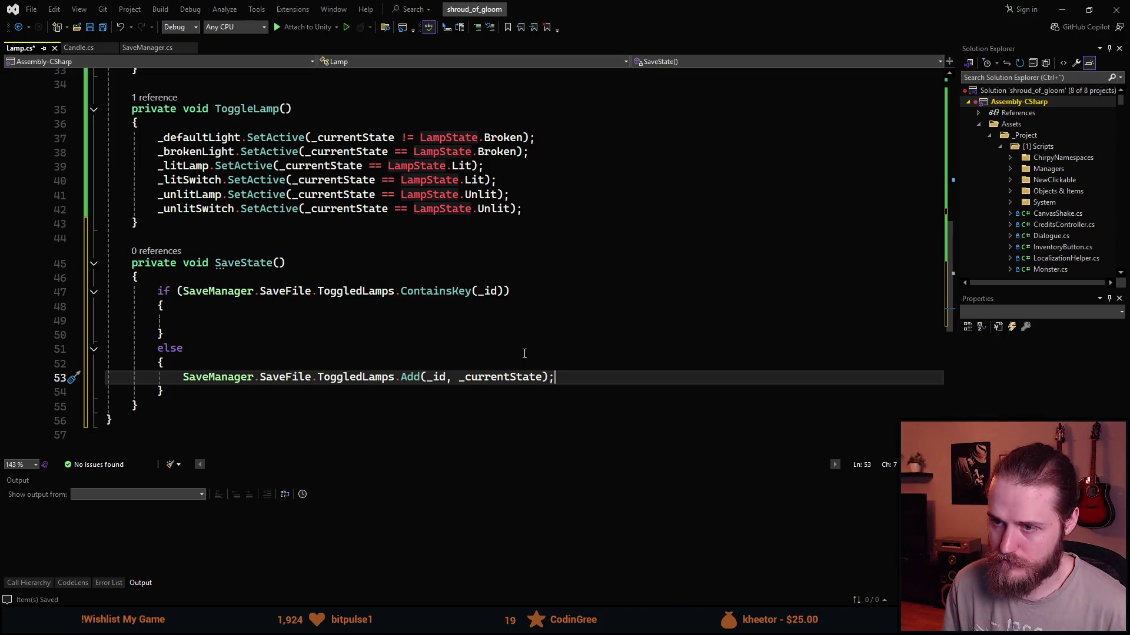
pyautogui.press('Up')
pyautogui.press('Up')
pyautogui.press('Up')
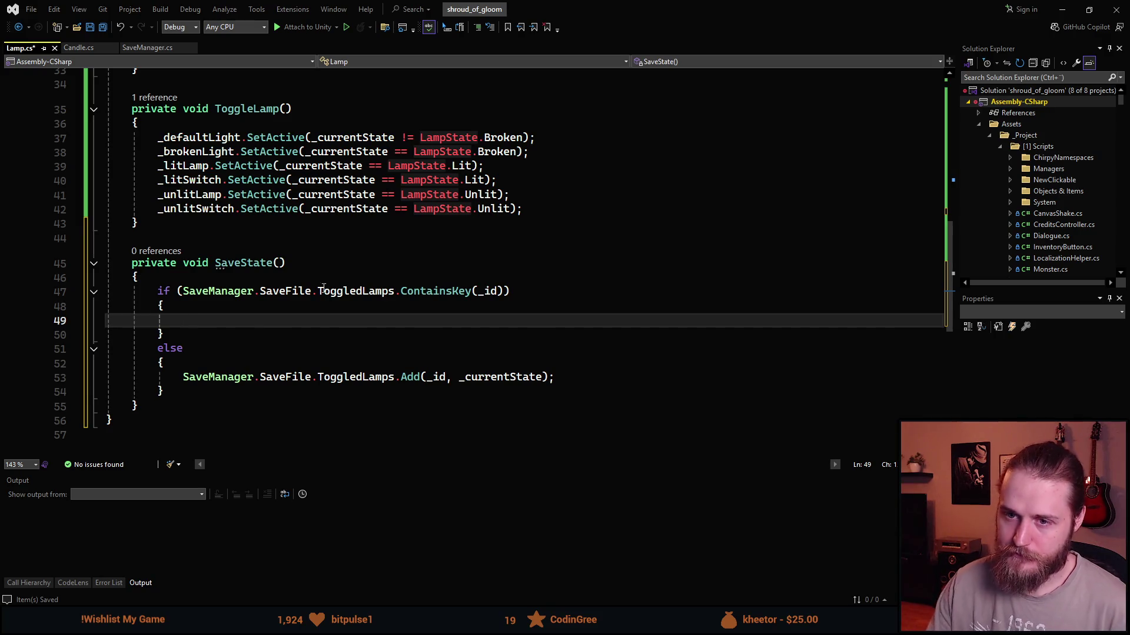
pyautogui.scroll(-2, 101, 282)
# Create a new private void LoadState() method after SaveState.
pyautogui.click(160, 327)
pyautogui.press('Return')
pyautogui.press('Return')
pyautogui.write('priva')
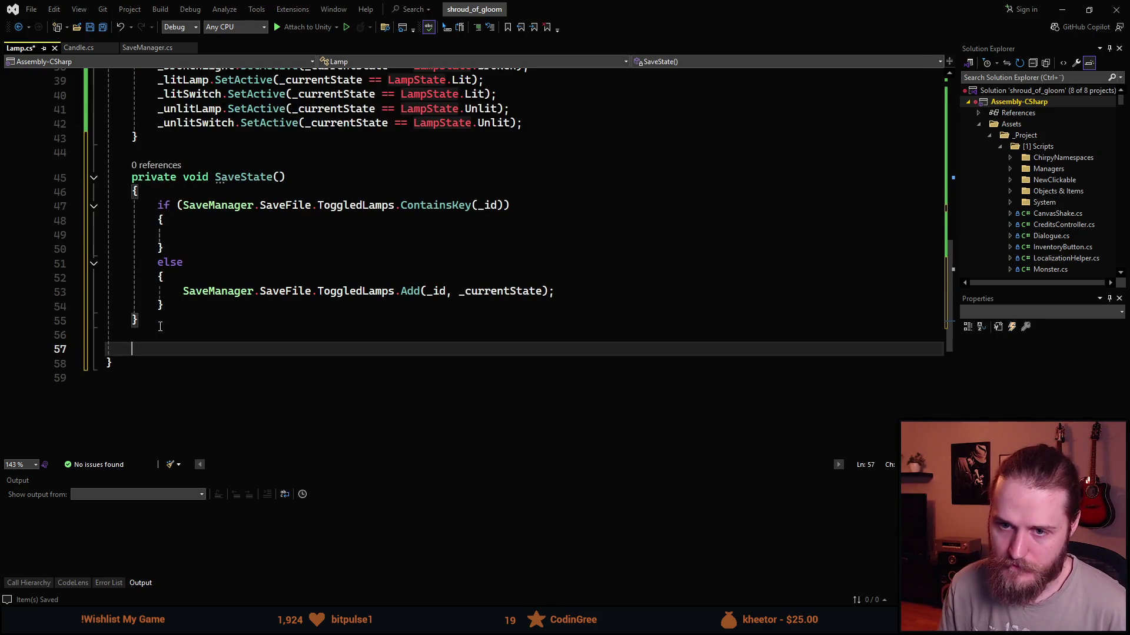
pyautogui.write('te void ')
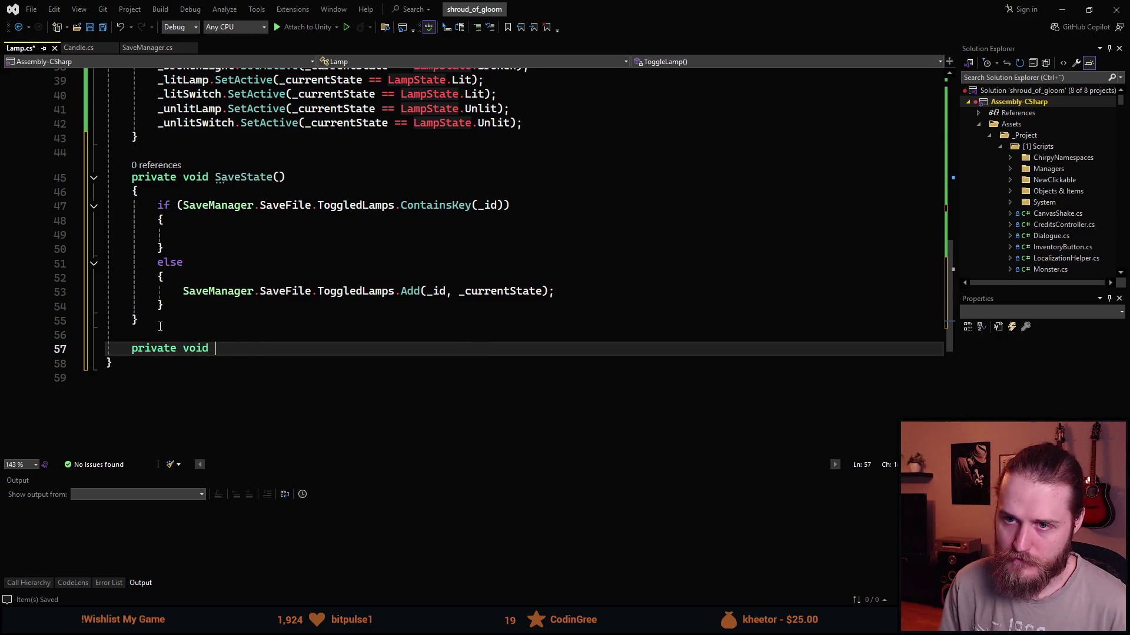
pyautogui.write('OnLevelWasLoadState')
pyautogui.press('Tab')
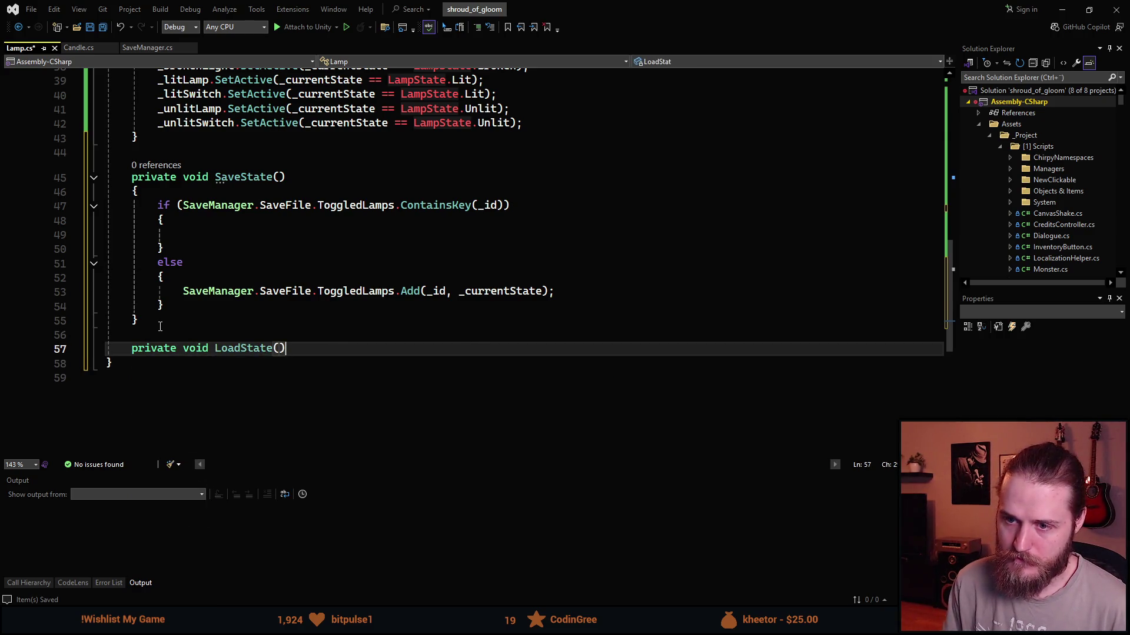
pyautogui.press('Return')
pyautogui.write('{')
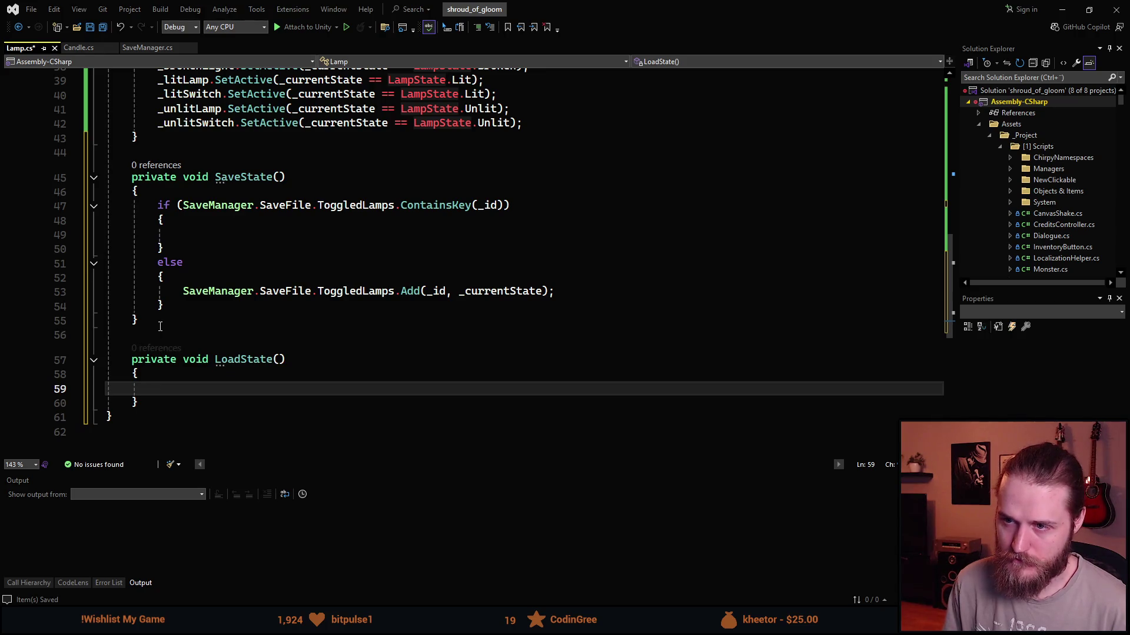
# Inside LoadState, add an if block testing SaveManager.SaveFile.ToggledLamps.ContainsKey(_id).
pyautogui.write('if (')
pyautogui.write('SaveManager.Sa')
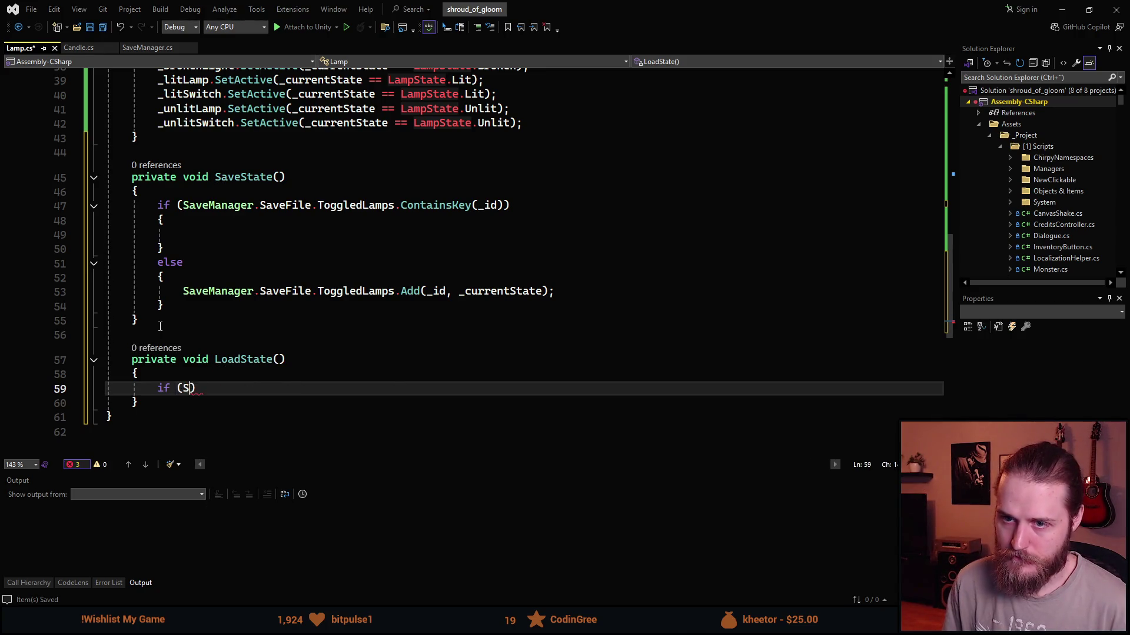
pyautogui.press('Tab')
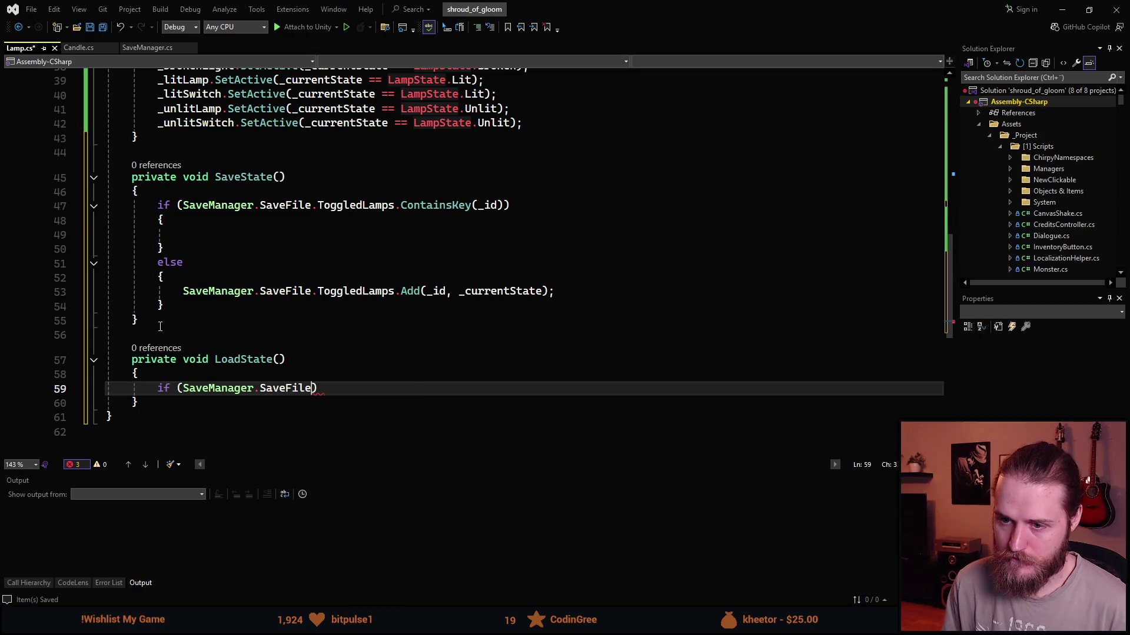
pyautogui.write('.')
pyautogui.write('Togg')
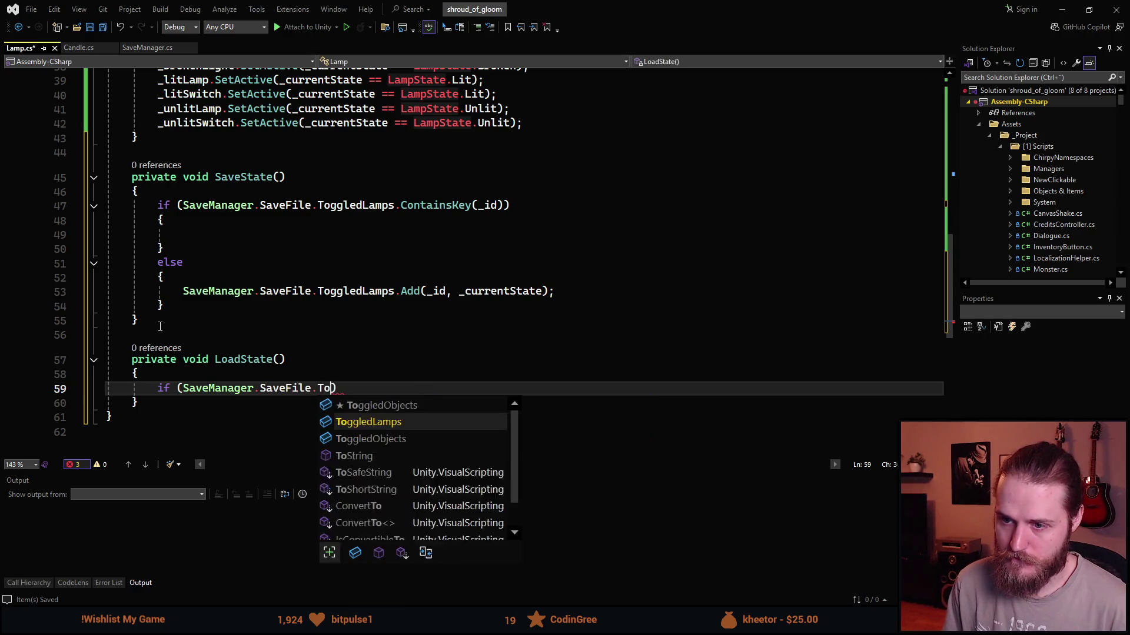
pyautogui.press('Tab')
pyautogui.write('.c')
pyautogui.press('Tab')
pyautogui.write('(_id))')
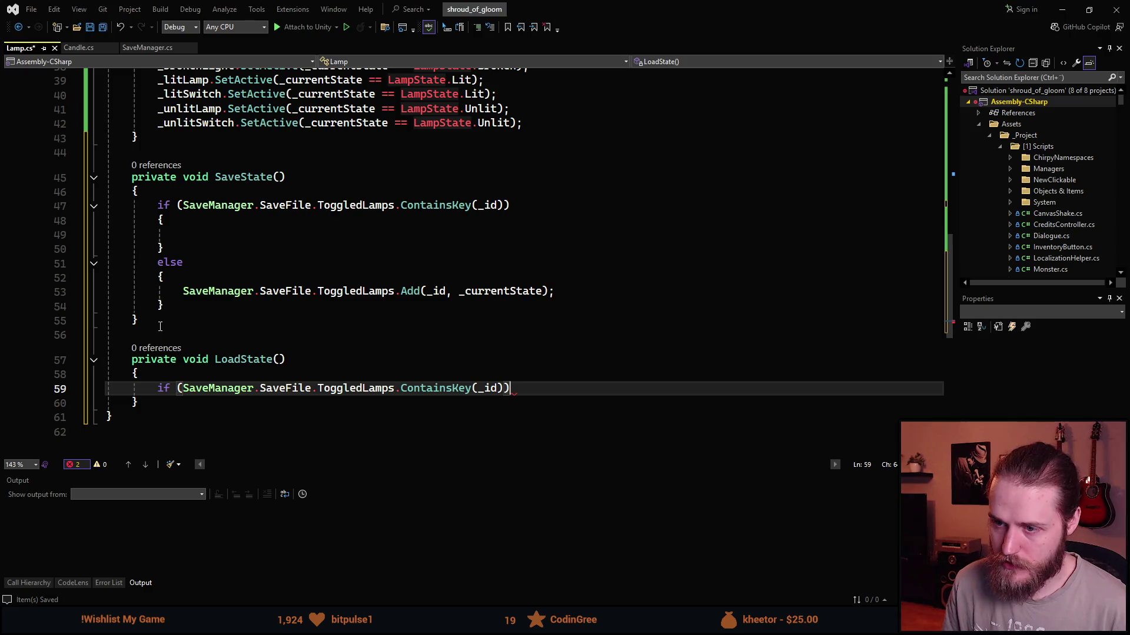
pyautogui.press('Return')
pyautogui.write('{')
pyautogui.press('Return')
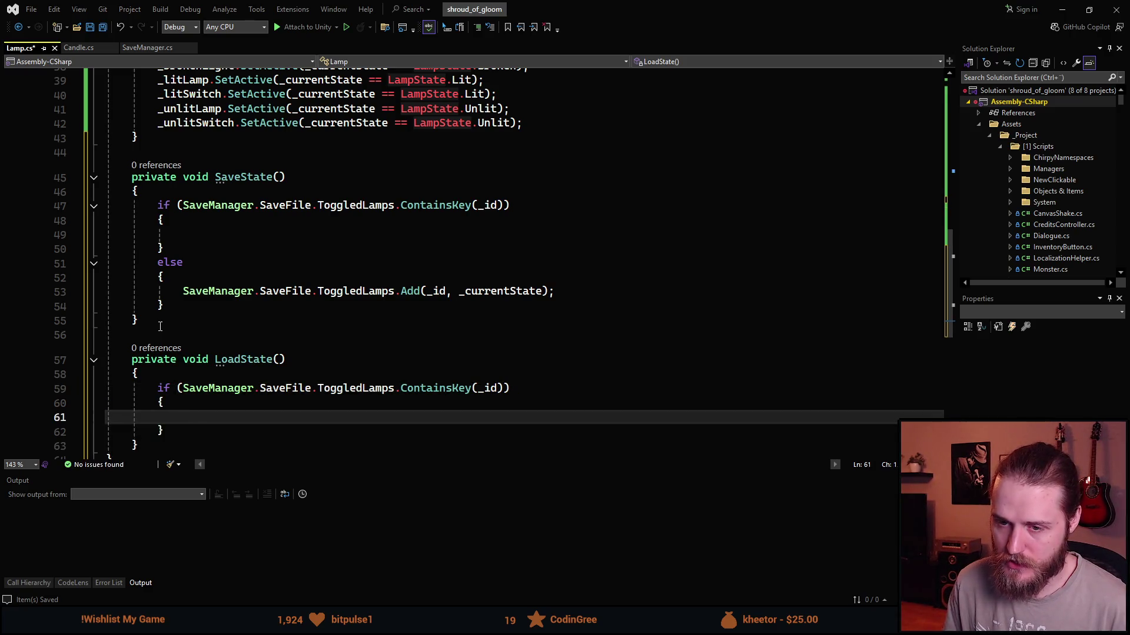
# In the block, set _currentState from SaveManager.SaveFile.ToggledLamps[_id].
pyautogui.write('_currentState = ')
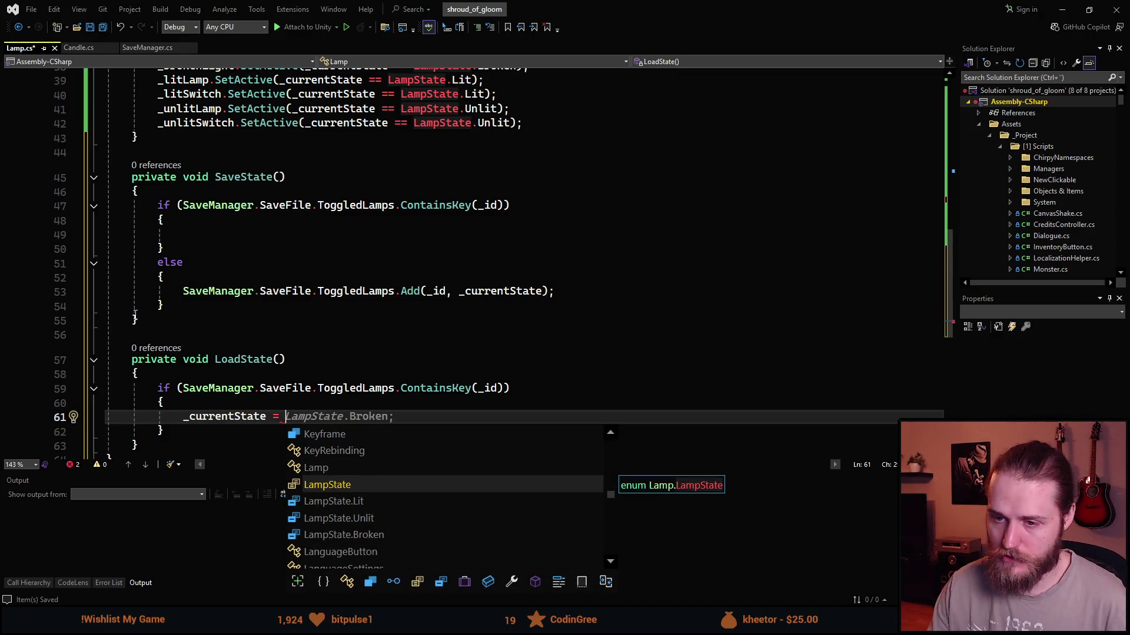
pyautogui.write('SaveMa')
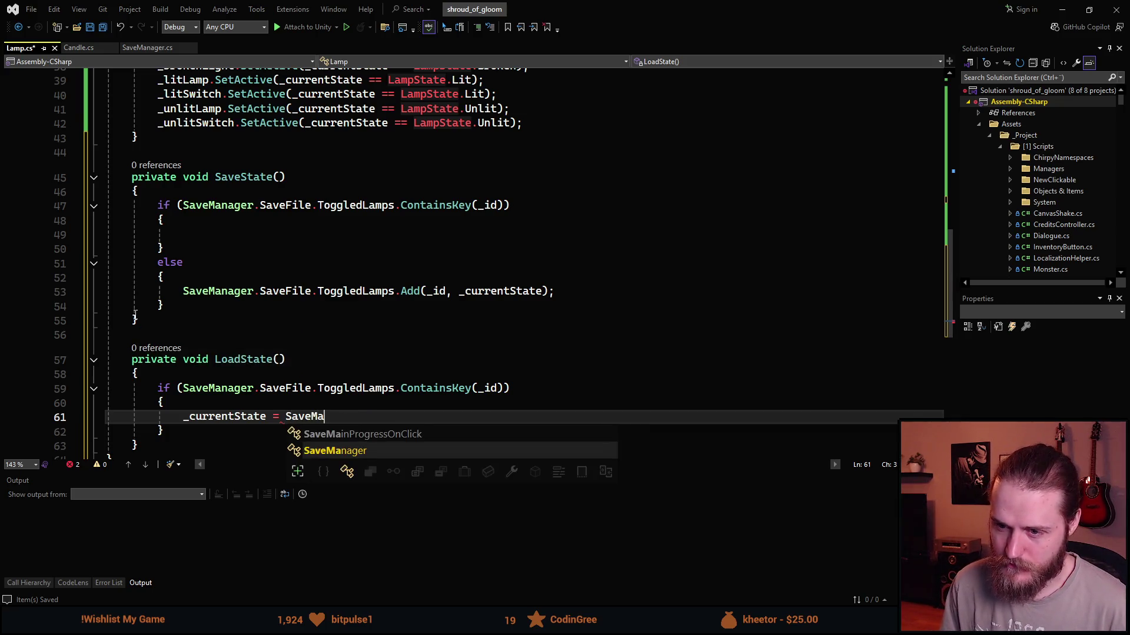
pyautogui.write('nager.SaveFile')
pyautogui.write('.Tog')
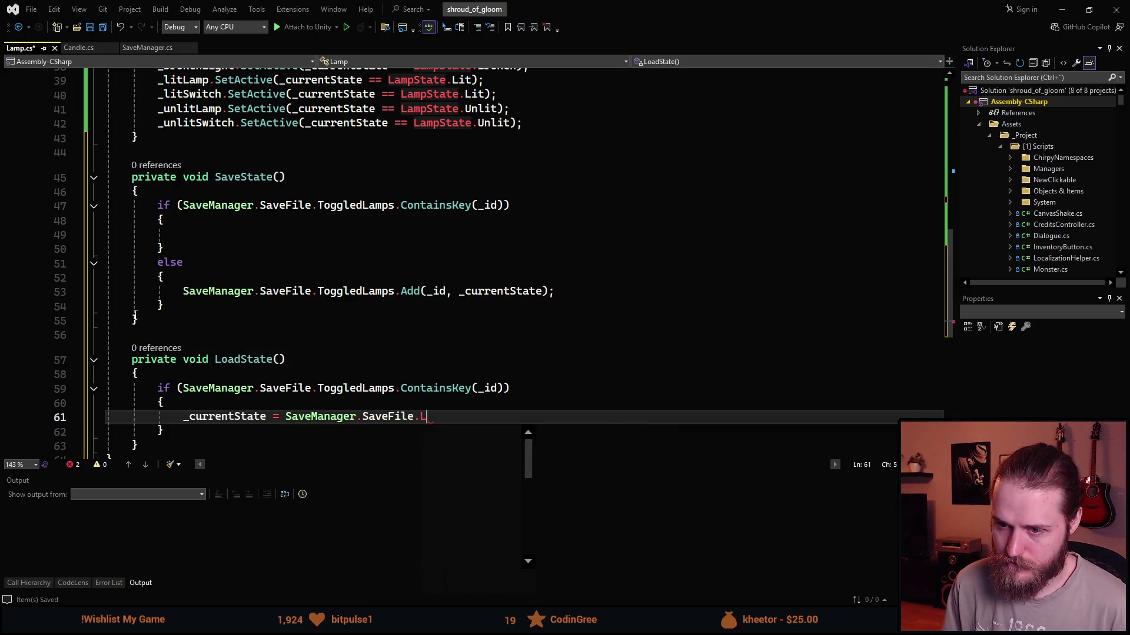
pyautogui.press('Tab')
pyautogui.press('Tab')
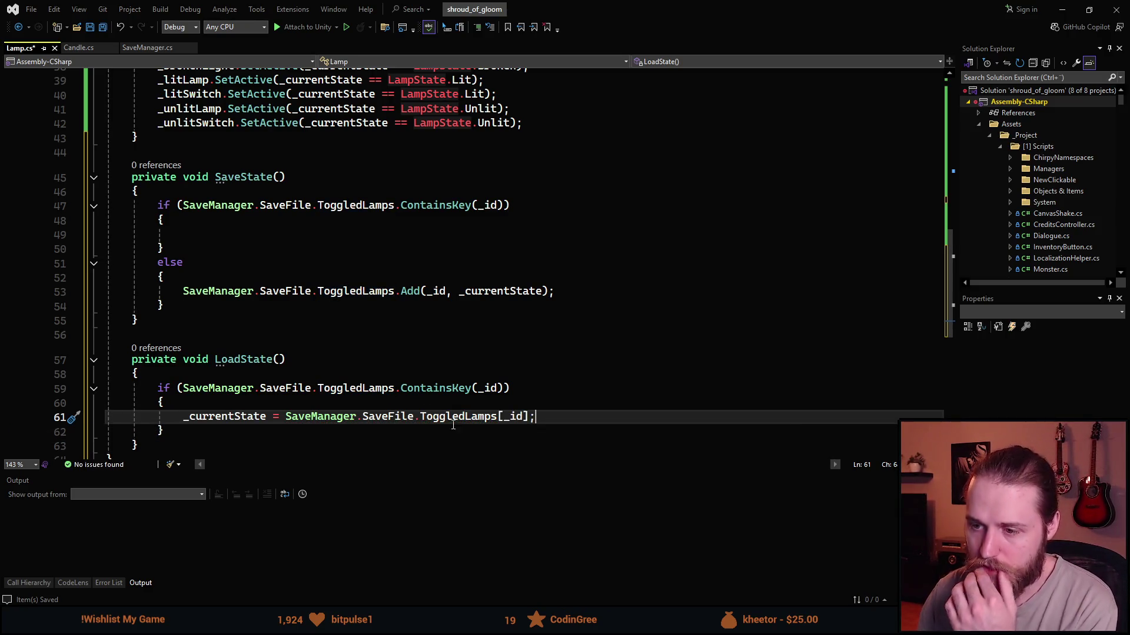
pyautogui.click(468, 417)
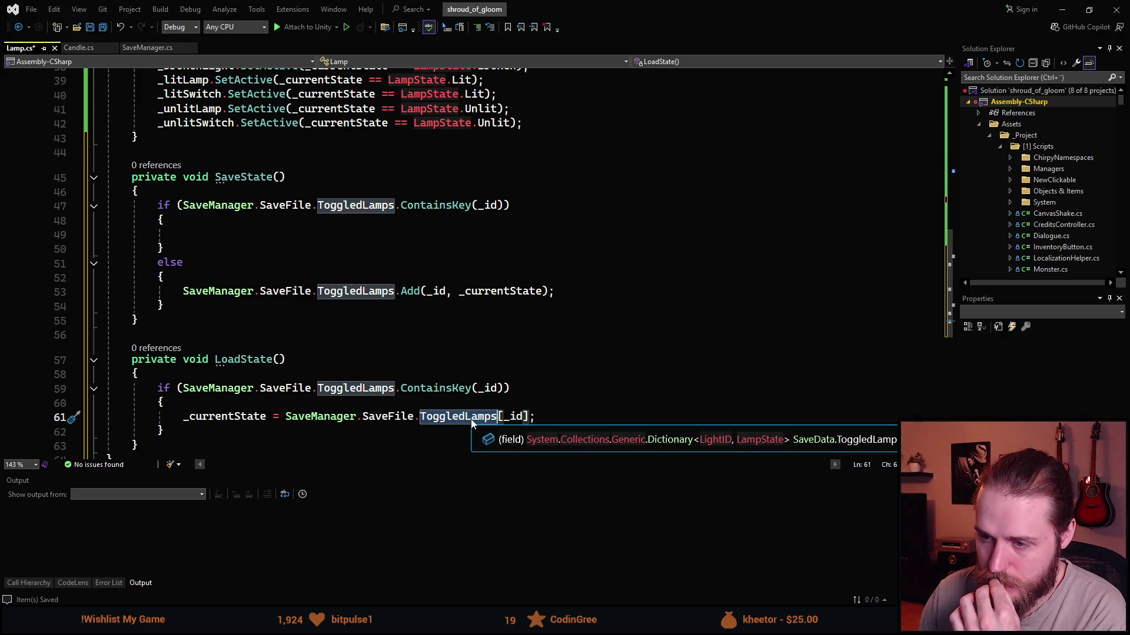
pyautogui.click(511, 417)
pyautogui.doubleClick(512, 417)
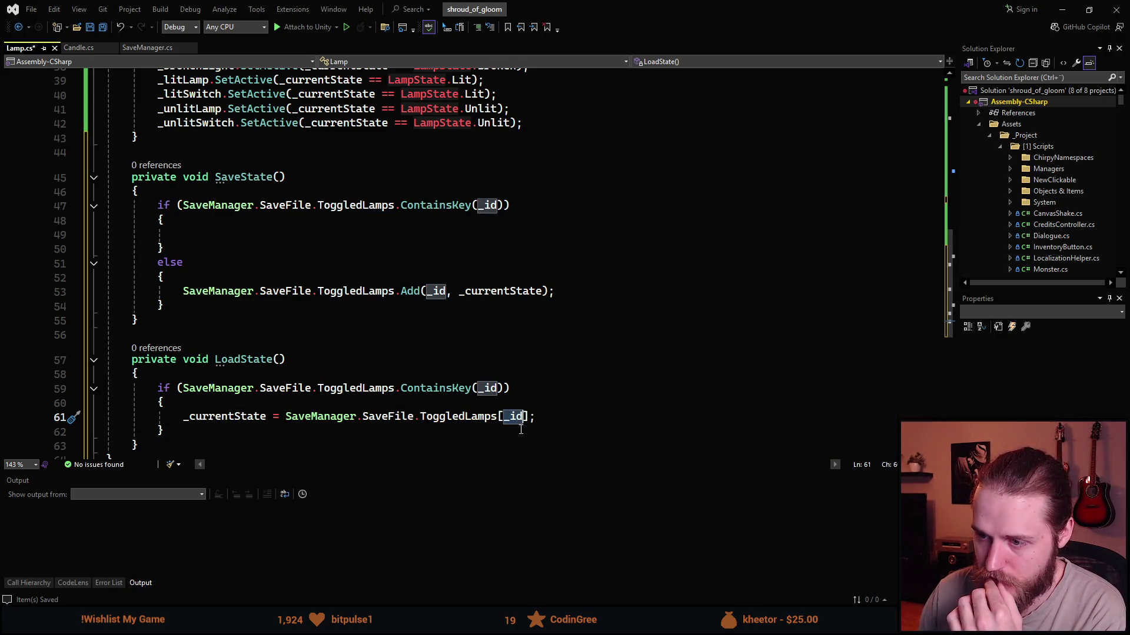
pyautogui.scroll(-1, 427, 425)
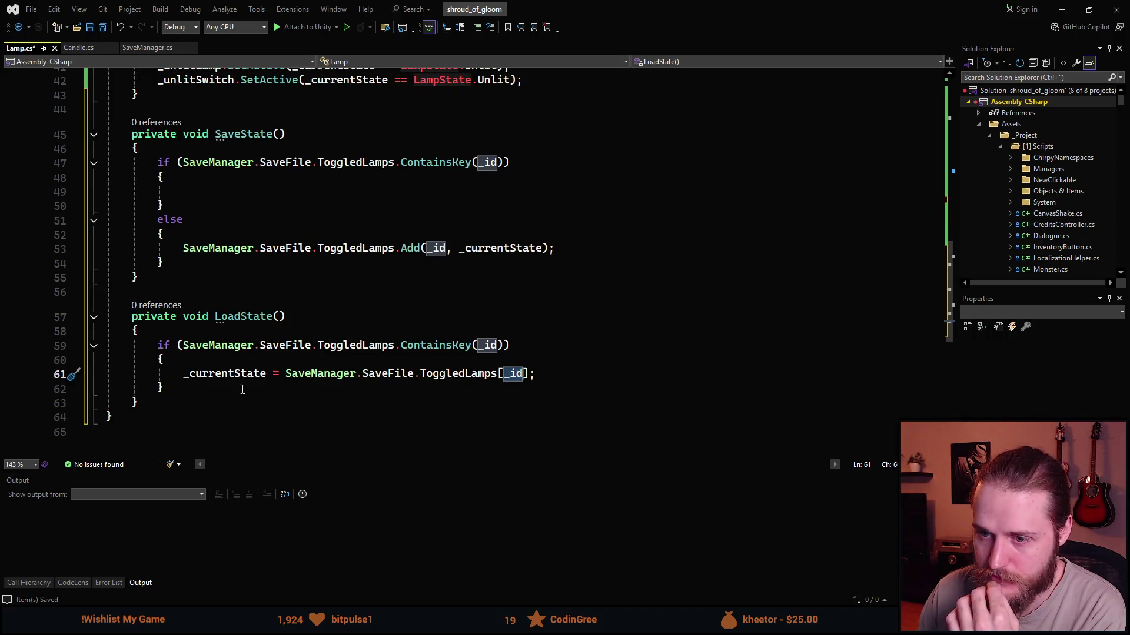
pyautogui.click(214, 394)
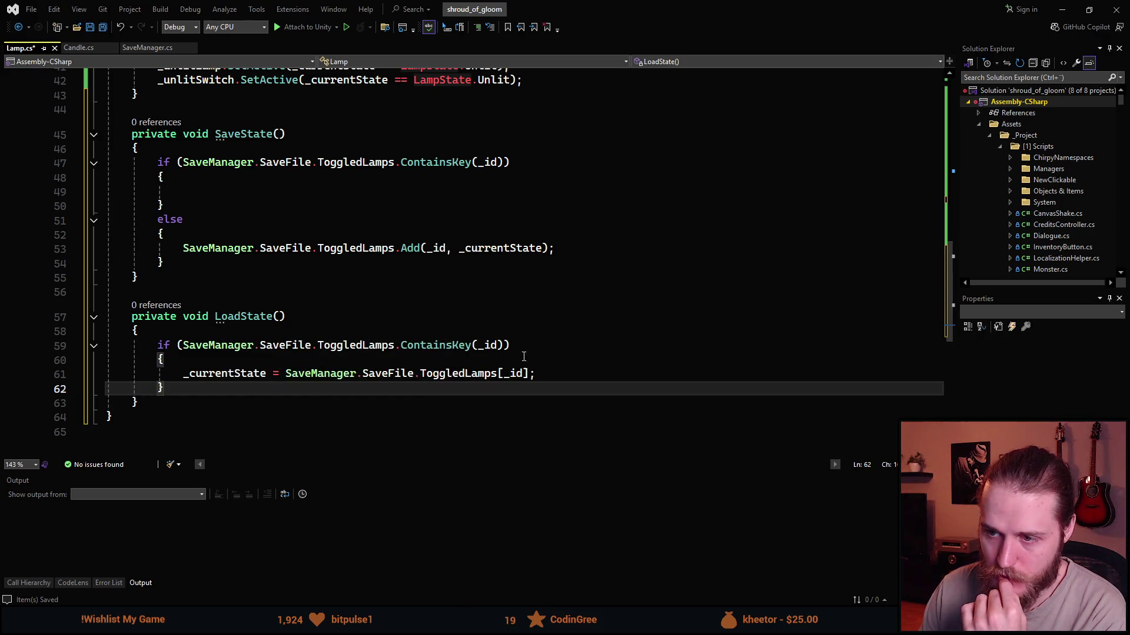
pyautogui.scroll(8, 271, 351)
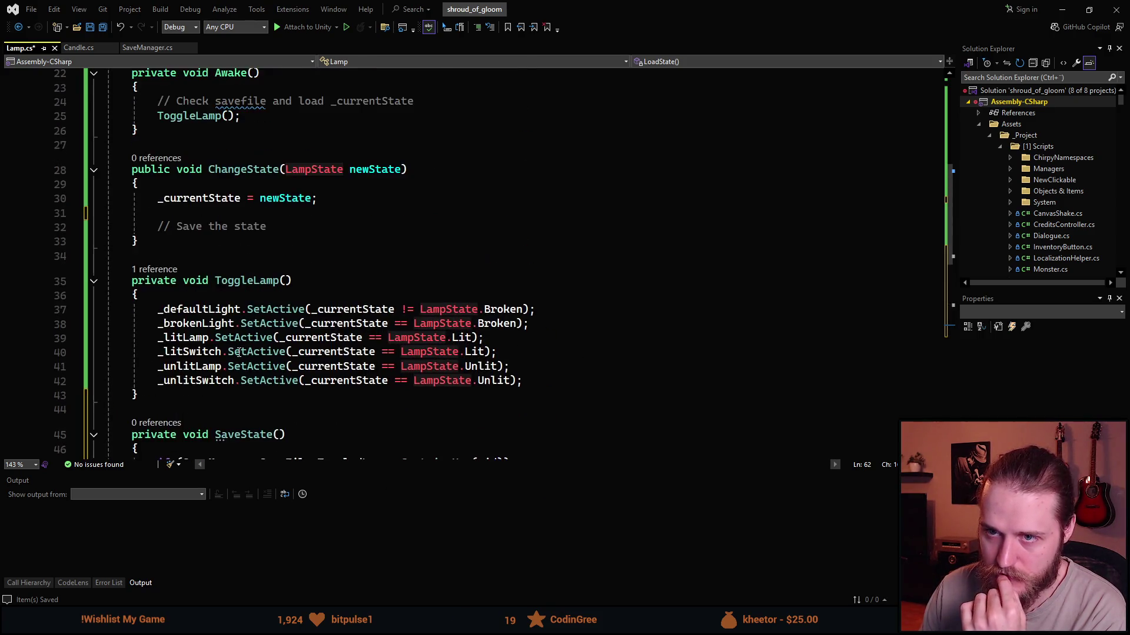
# Replace the save-file comment in Awake with a LoadState() call.
pyautogui.moveTo(427, 187); pyautogui.dragTo(158, 190)
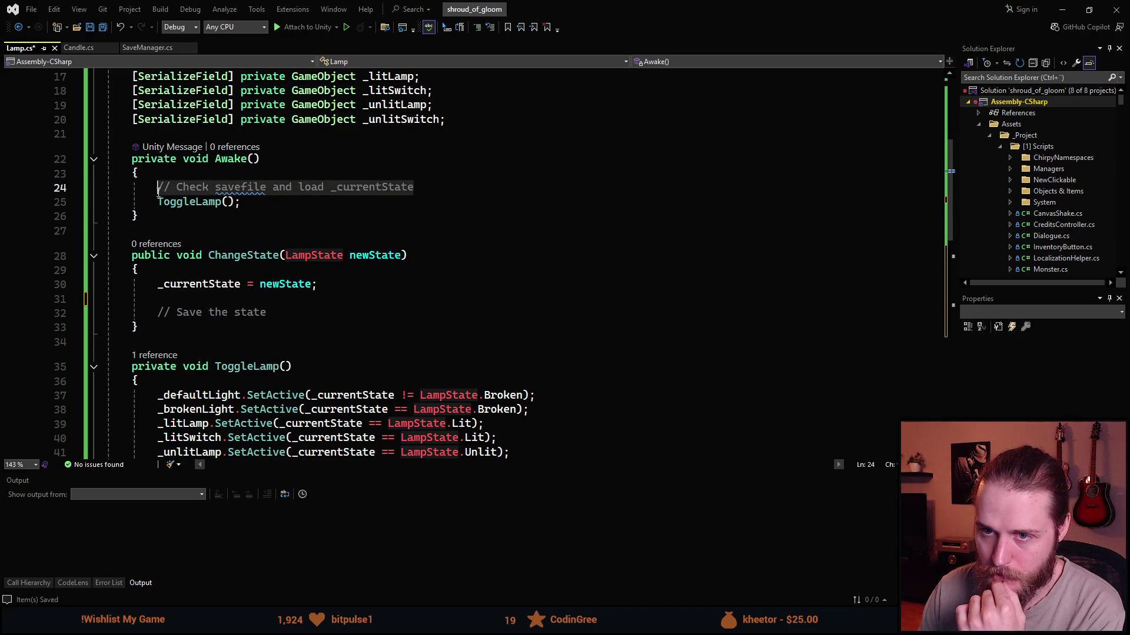
pyautogui.write('Load')
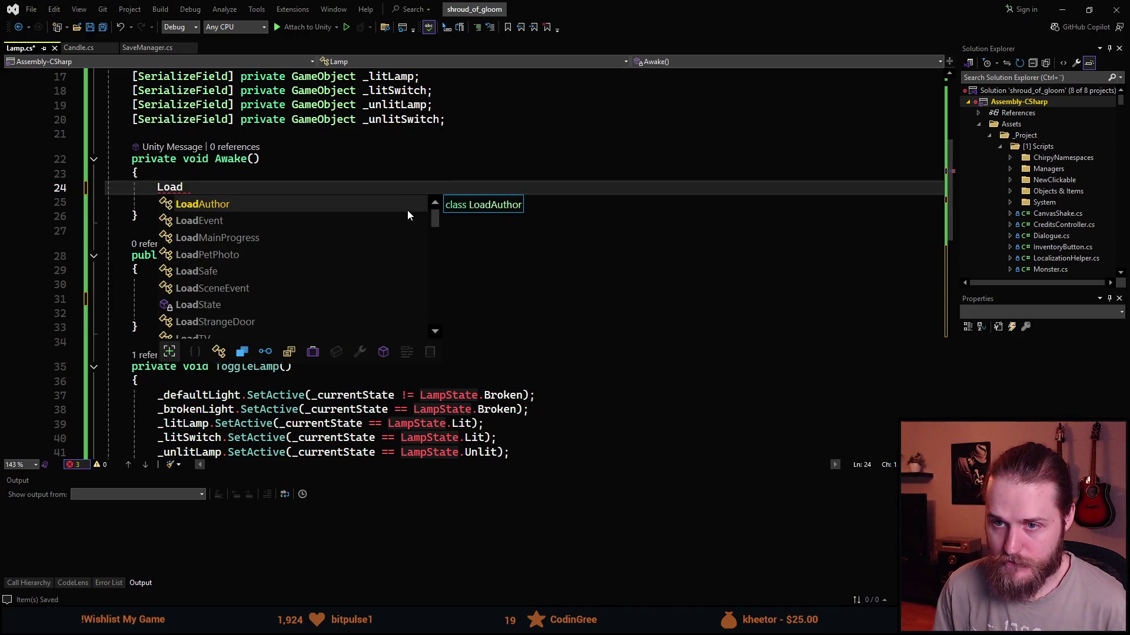
pyautogui.press('Down')
pyautogui.press('Down')
pyautogui.press('Down')
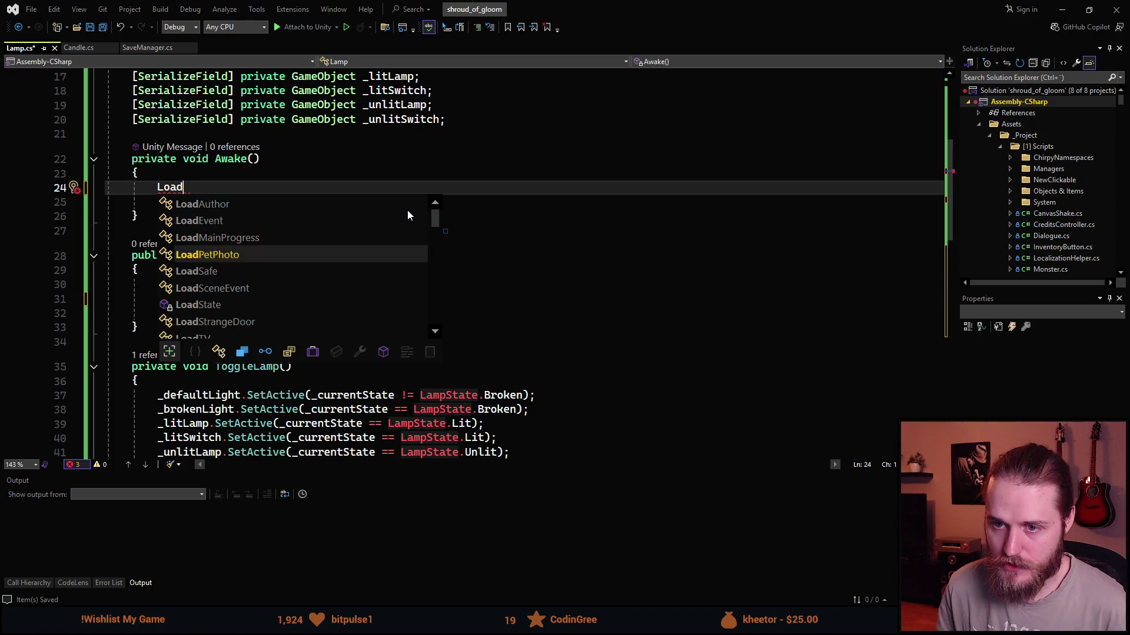
pyautogui.press('Tab')
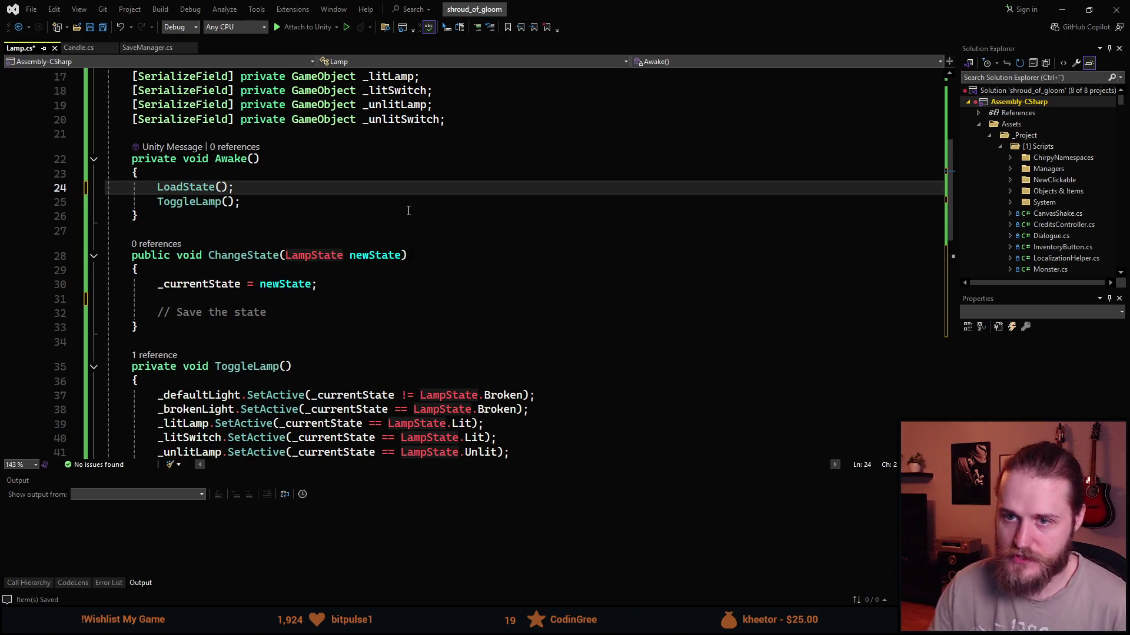
# Move the ToggleLamp() call from Awake into LoadState after restoring the state, and save.
pyautogui.scroll(2, 186, 212)
pyautogui.click(160, 287)
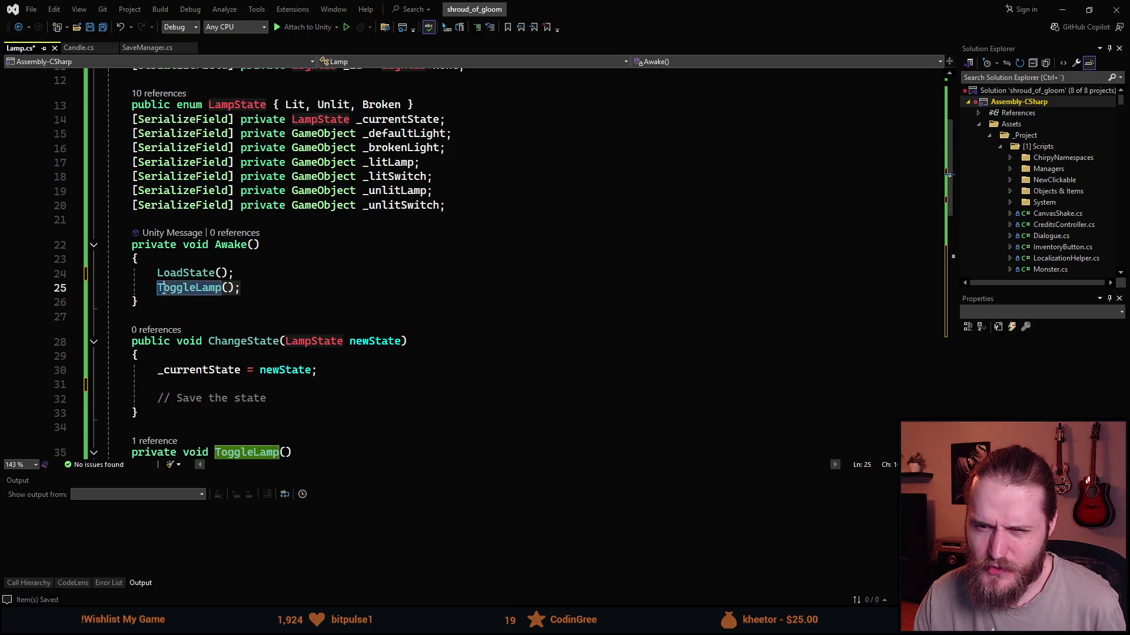
pyautogui.hotkey('shift', 'End')
pyautogui.press('Delete')
pyautogui.press('BackSpace')
pyautogui.press('BackSpace')
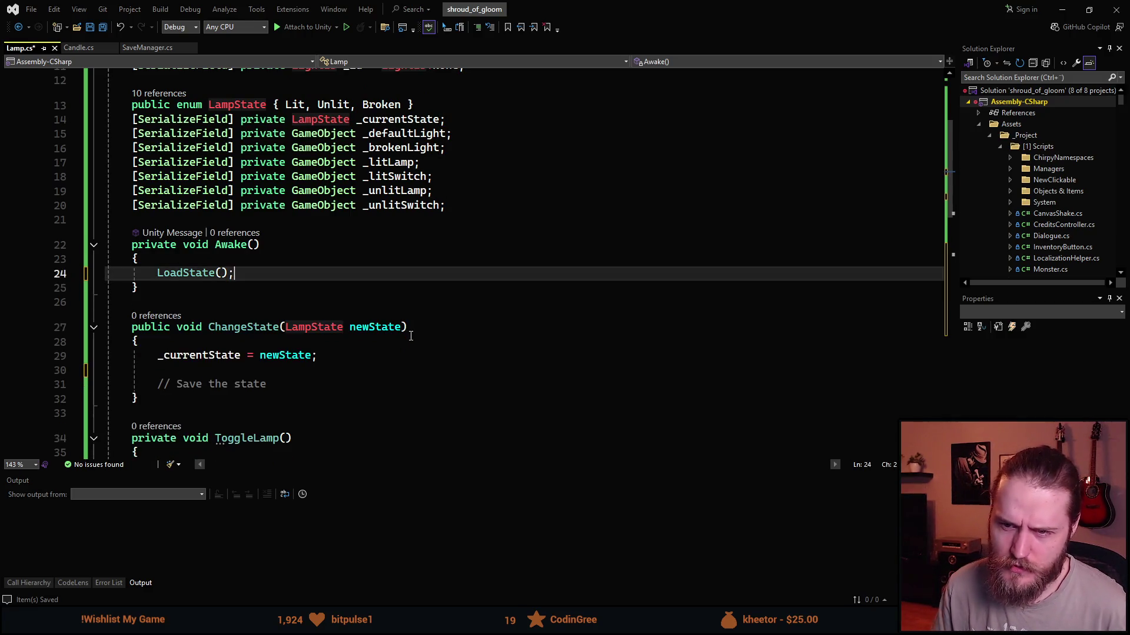
pyautogui.scroll(-10, 292, 257)
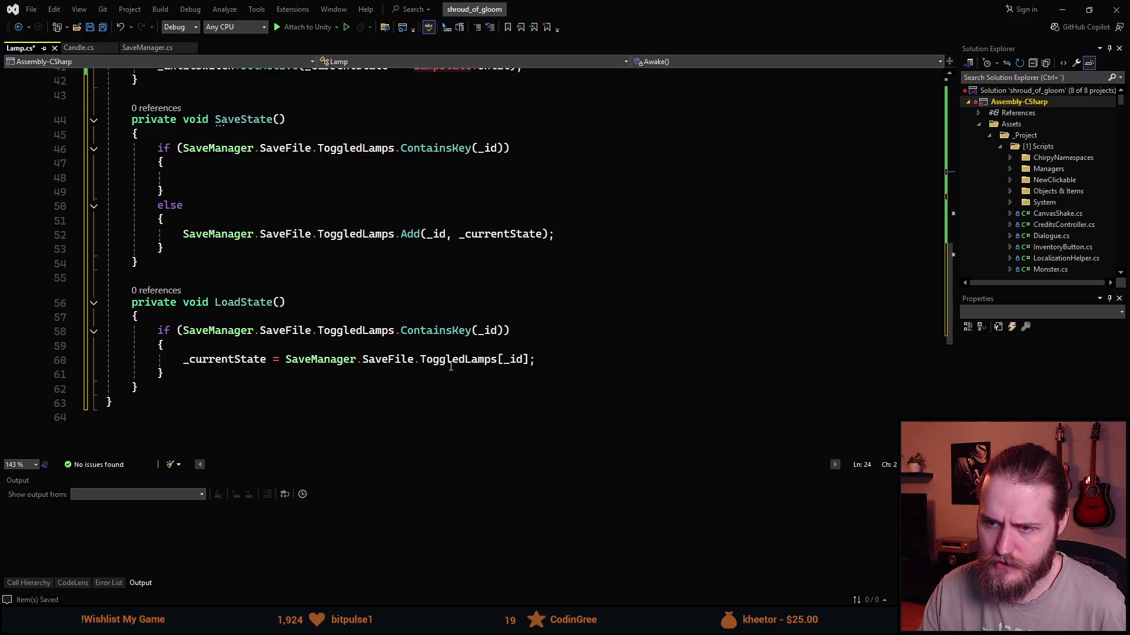
pyautogui.click(573, 361)
pyautogui.press('Return')
pyautogui.write('ToggleLamp();')
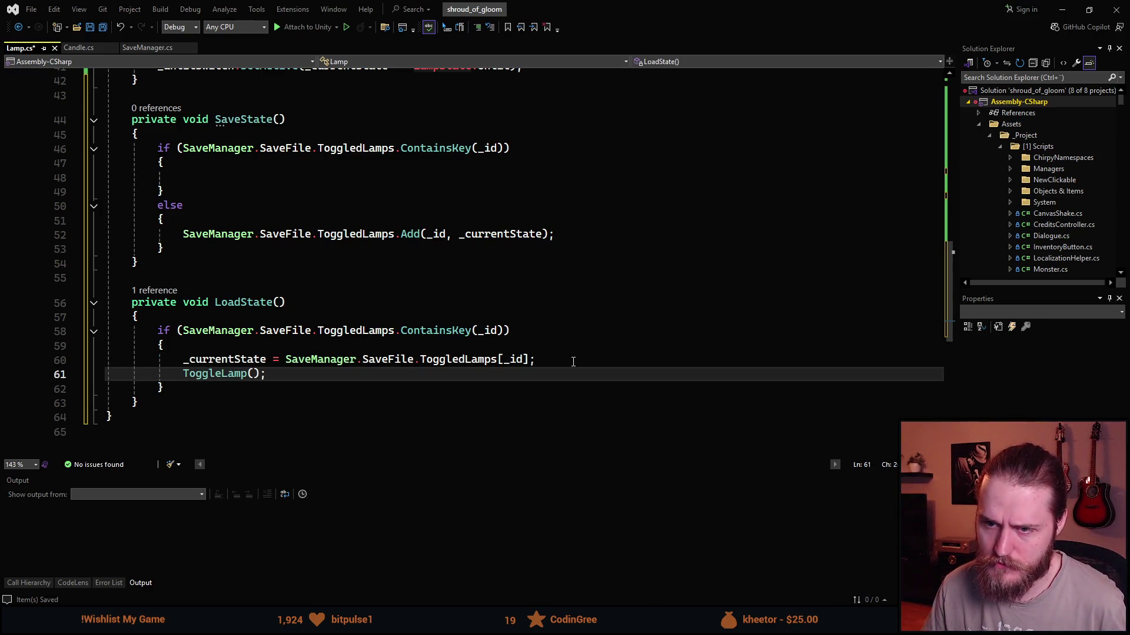
pyautogui.hotkey('ctrl', 's')
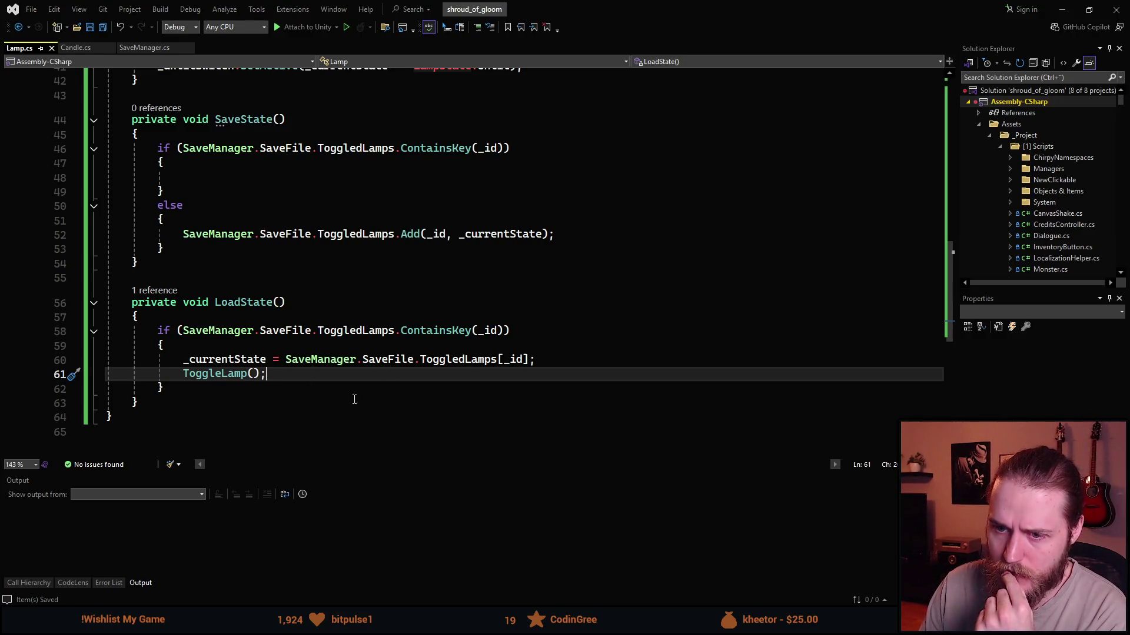
pyautogui.scroll(1, 296, 411)
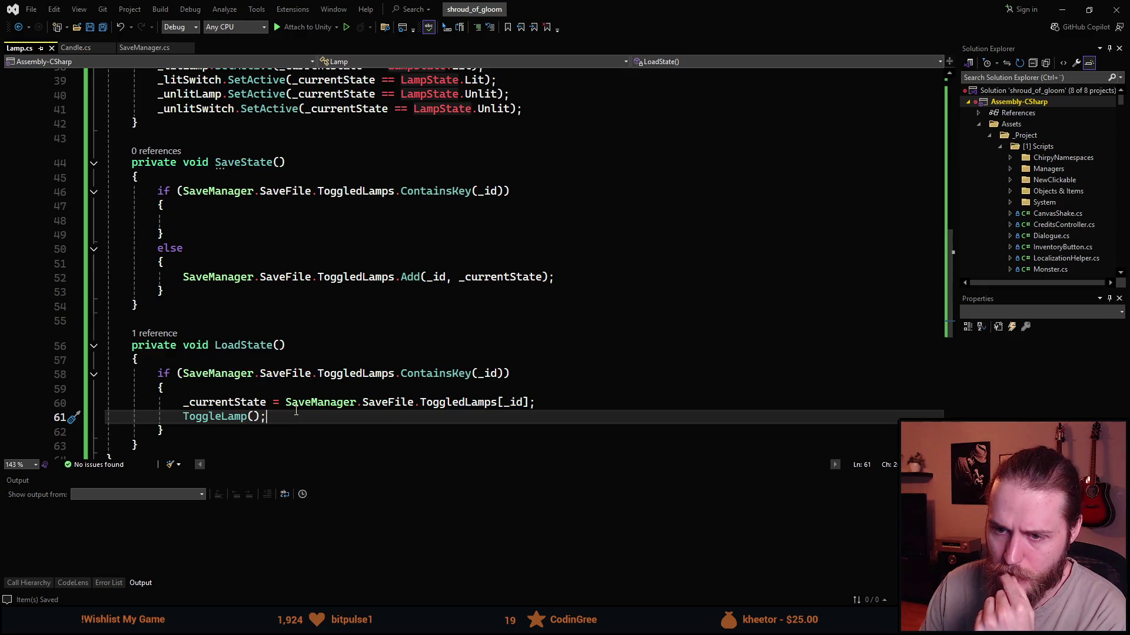
# Give ToggleLamp a `LampState newState` parameter.
pyautogui.scroll(7, 296, 411)
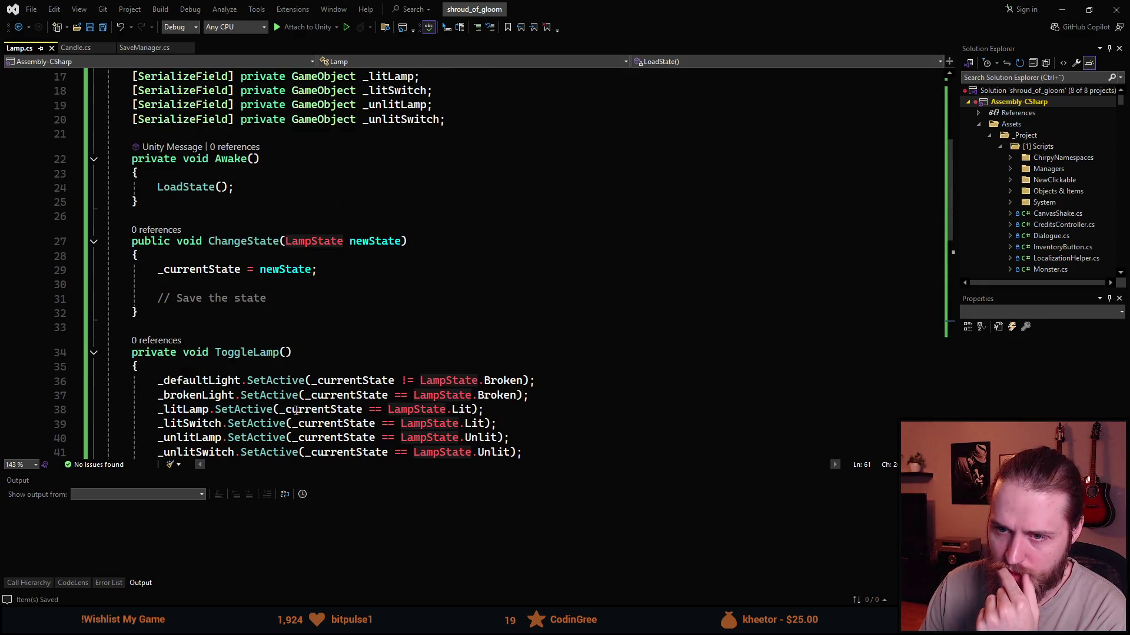
pyautogui.scroll(-2, 296, 411)
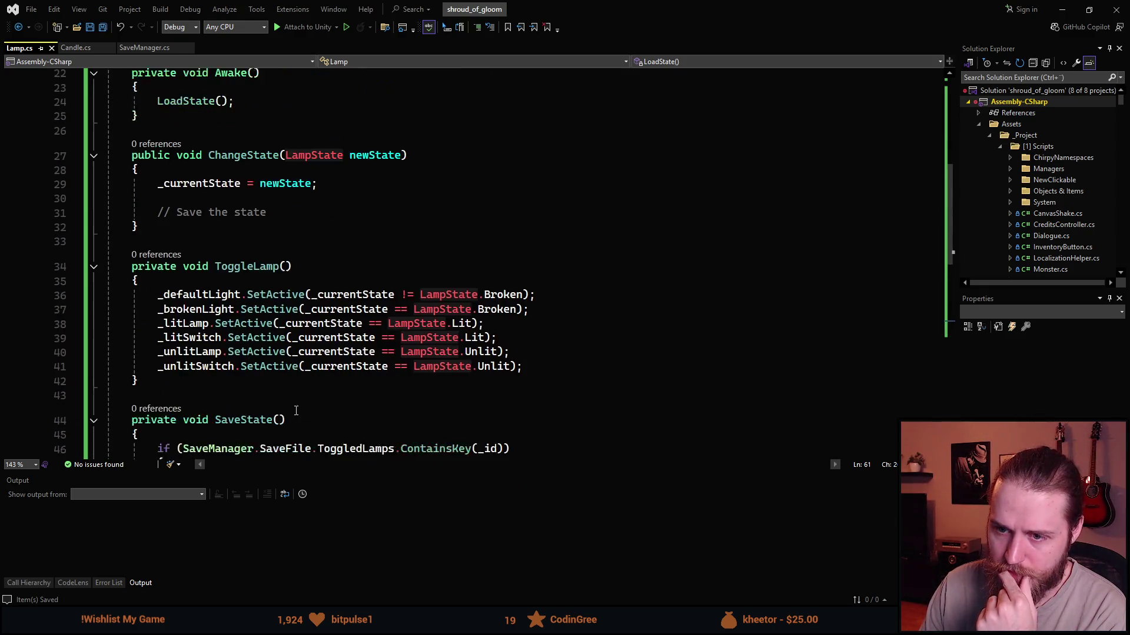
pyautogui.click(284, 268)
pyautogui.scroll(1, 518, 295)
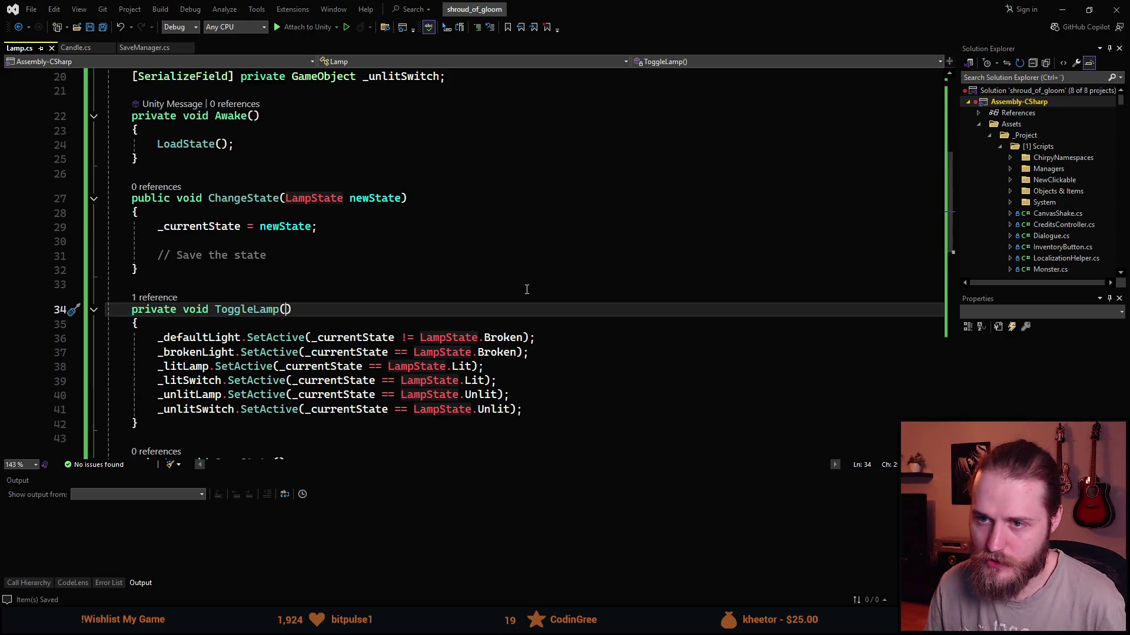
pyautogui.write('LampState newState')
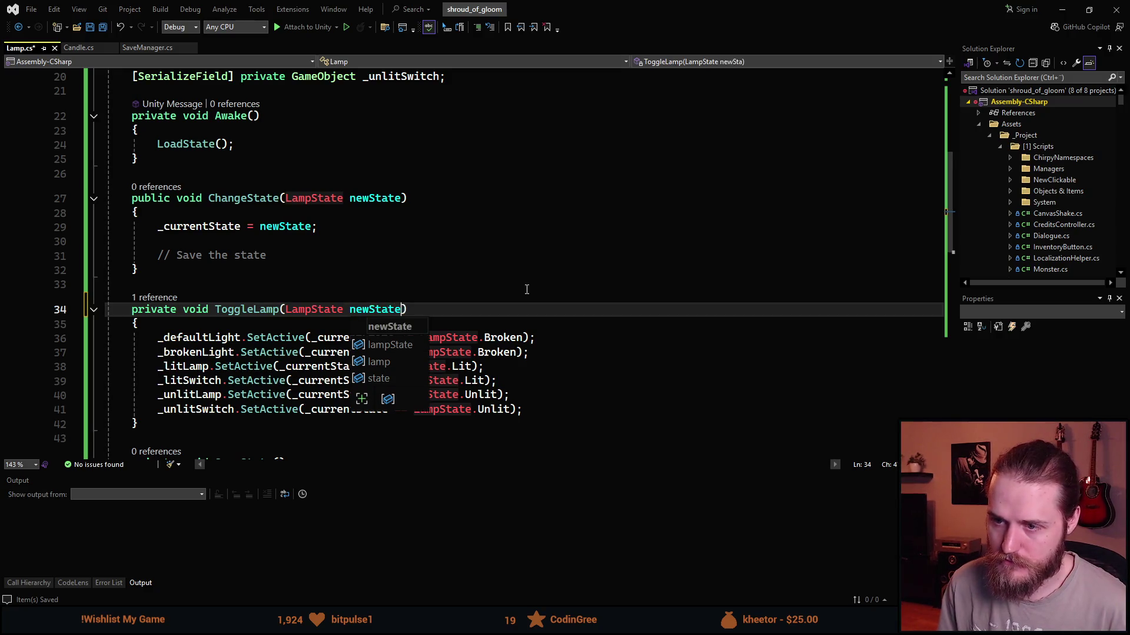
# Begin replacing ToggleLamp's _currentState references with the new parameter.
pyautogui.click(360, 282)
pyautogui.click(370, 307)
pyautogui.doubleClick(374, 309)
pyautogui.hotkey('ctrl', 'c')
pyautogui.doubleClick(338, 337)
pyautogui.hotkey('ctrl', 'v')
pyautogui.click(338, 352)
# Rename the parameter to `state` and use `state` in every lamp and switch SetActive line.
pyautogui.doubleClick(375, 309)
pyautogui.write('state')
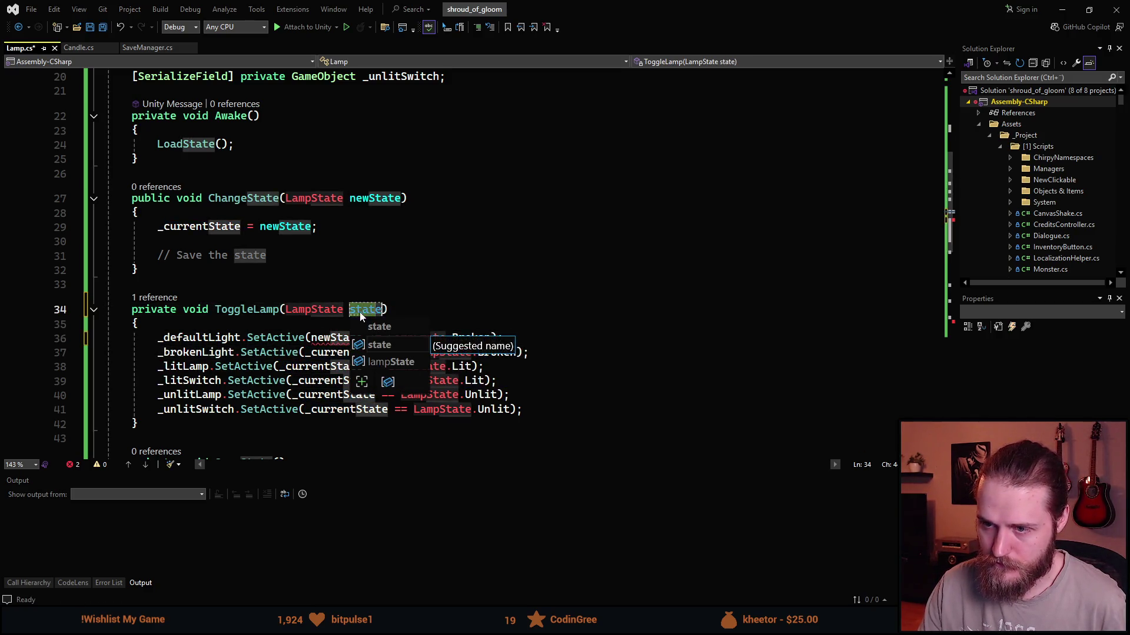
pyautogui.doubleClick(327, 337)
pyautogui.write('state')
pyautogui.doubleClick(334, 352)
pyautogui.write('state')
pyautogui.doubleClick(315, 366)
pyautogui.write('state')
pyautogui.doubleClick(332, 380)
pyautogui.write('state')
pyautogui.doubleClick(333, 394)
pyautogui.write('state')
pyautogui.doubleClick(344, 409)
pyautogui.write('state')
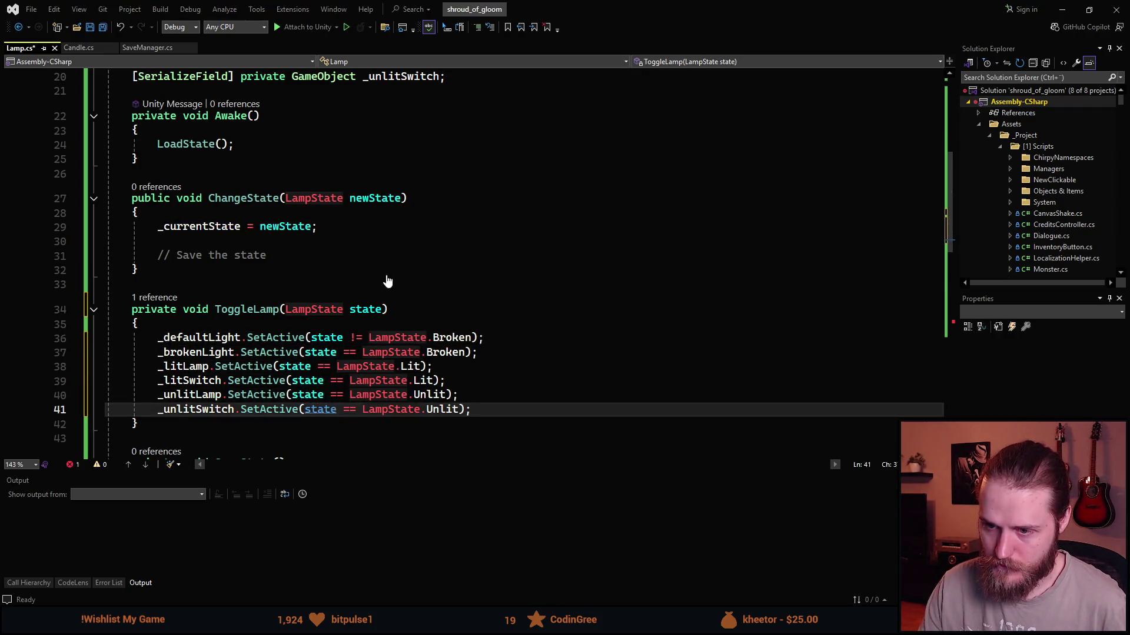
# Try pasting _currentState into the unlit switch line, then undo it.
pyautogui.click(328, 242)
pyautogui.click(324, 232)
pyautogui.doubleClick(177, 226)
pyautogui.hotkey('ctrl', 'c')
pyautogui.click(222, 329)
pyautogui.doubleClick(321, 408)
pyautogui.hotkey('ctrl', 'v')
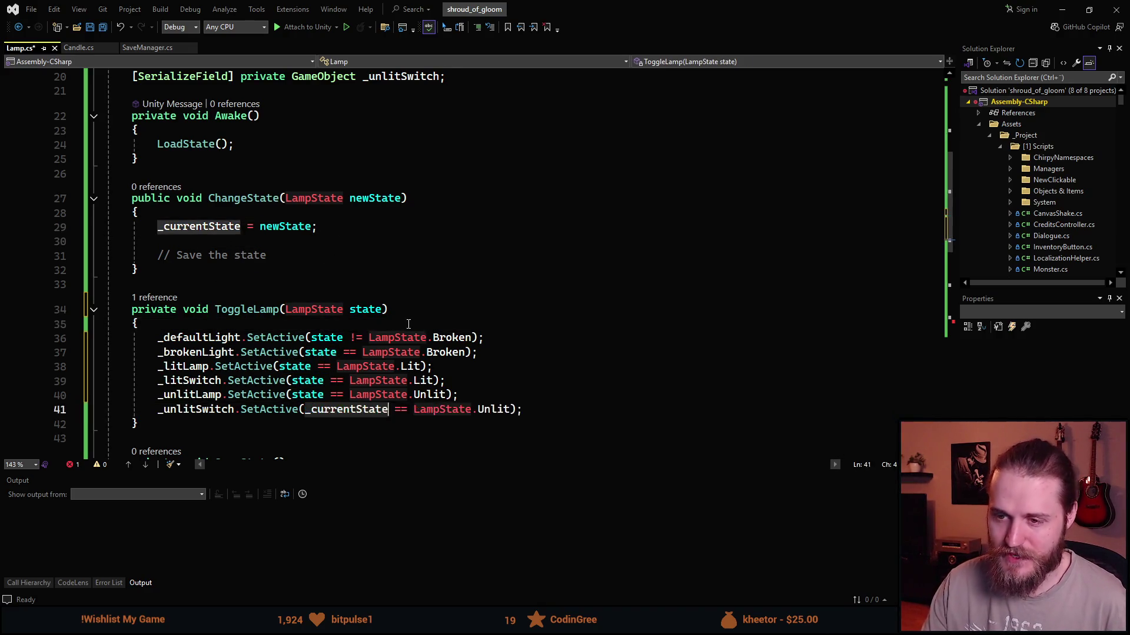
pyautogui.hotkey('ctrl', 'z')
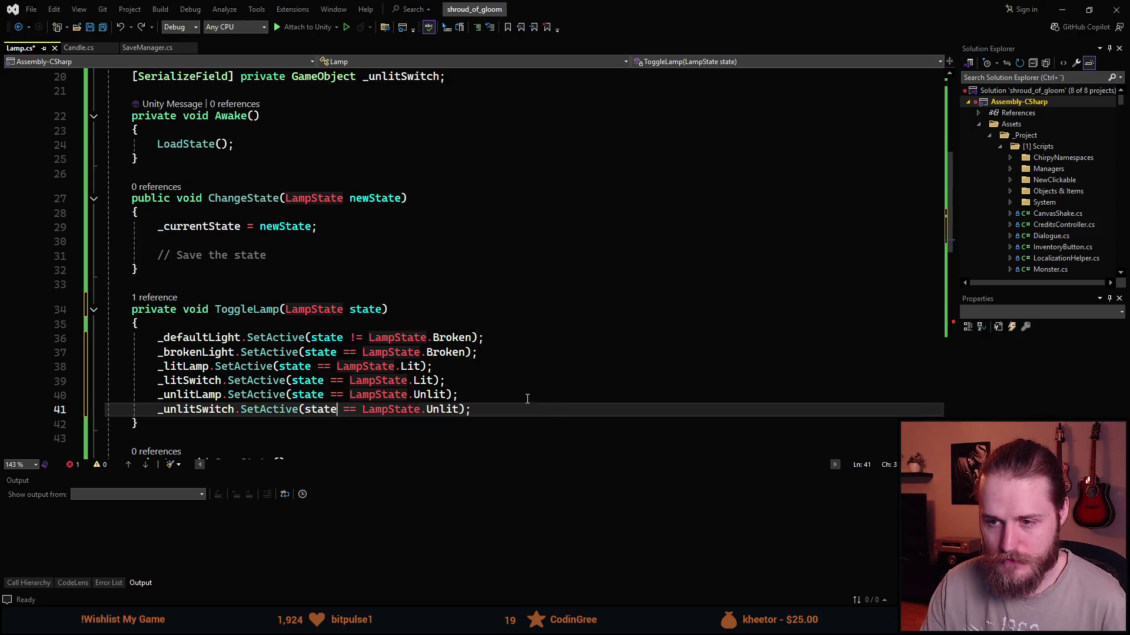
# Add `_currentState = state;` as ToggleLamp's last line and select ChangeState's old body.
pyautogui.press('End')
pyautogui.press('Return')
pyautogui.write('_c')
pyautogui.press('Tab')
pyautogui.press('Tab')
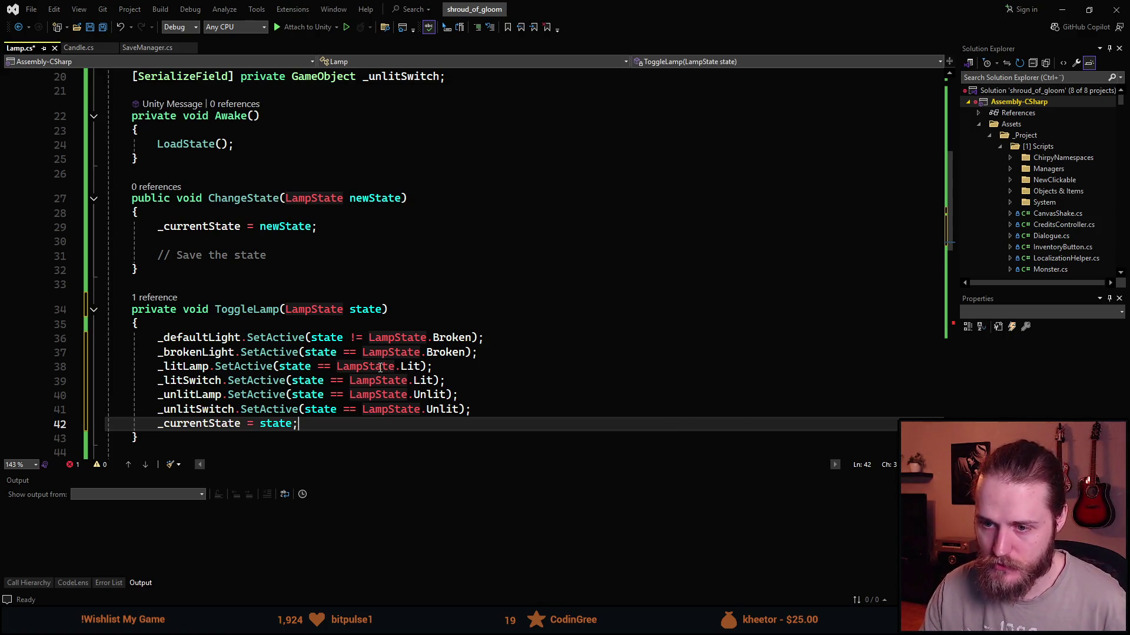
pyautogui.moveTo(263, 255)
pyautogui.mouseDown()
pyautogui.moveTo(141, 241)
pyautogui.moveTo(157, 228)
pyautogui.mouseUp()
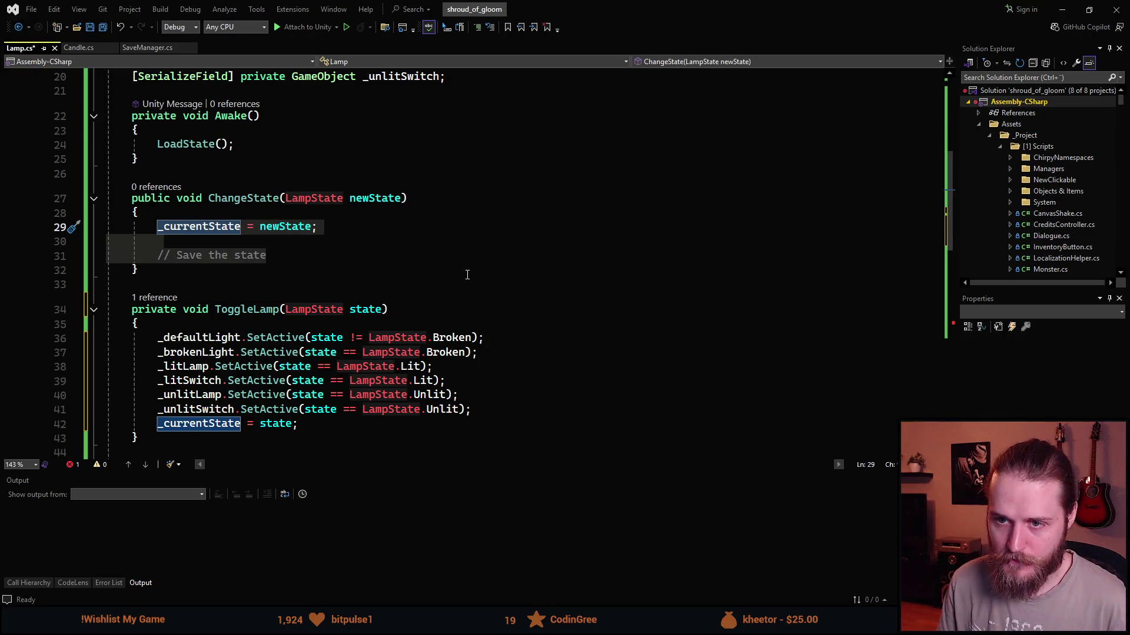
# Replace ChangeState's body with `ToggleLamp(newState);` followed by `SaveState();`.
pyautogui.press('BackSpace')
pyautogui.write('ToggleLamp(newState);')
pyautogui.press('Tab')
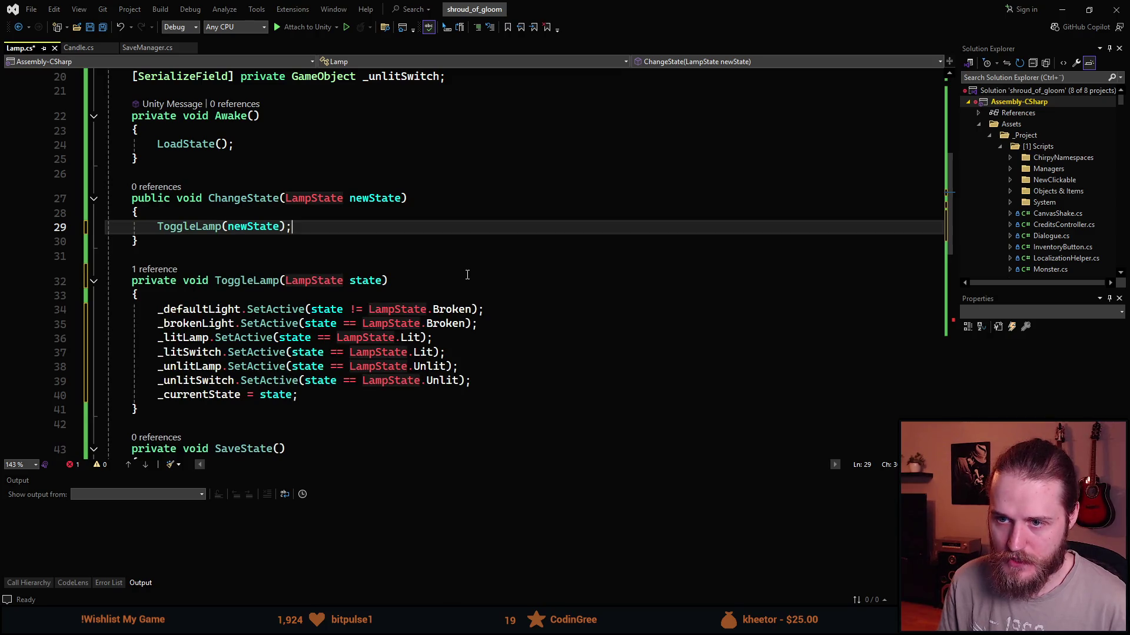
pyautogui.press('Return')
pyautogui.write('SaveSt')
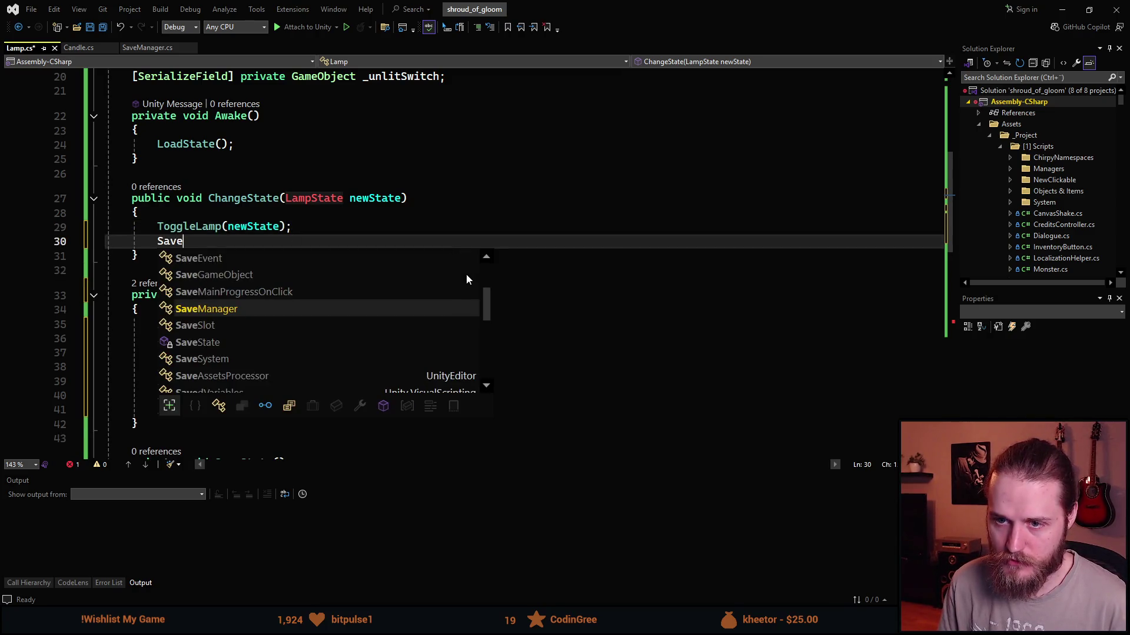
pyautogui.press('Tab')
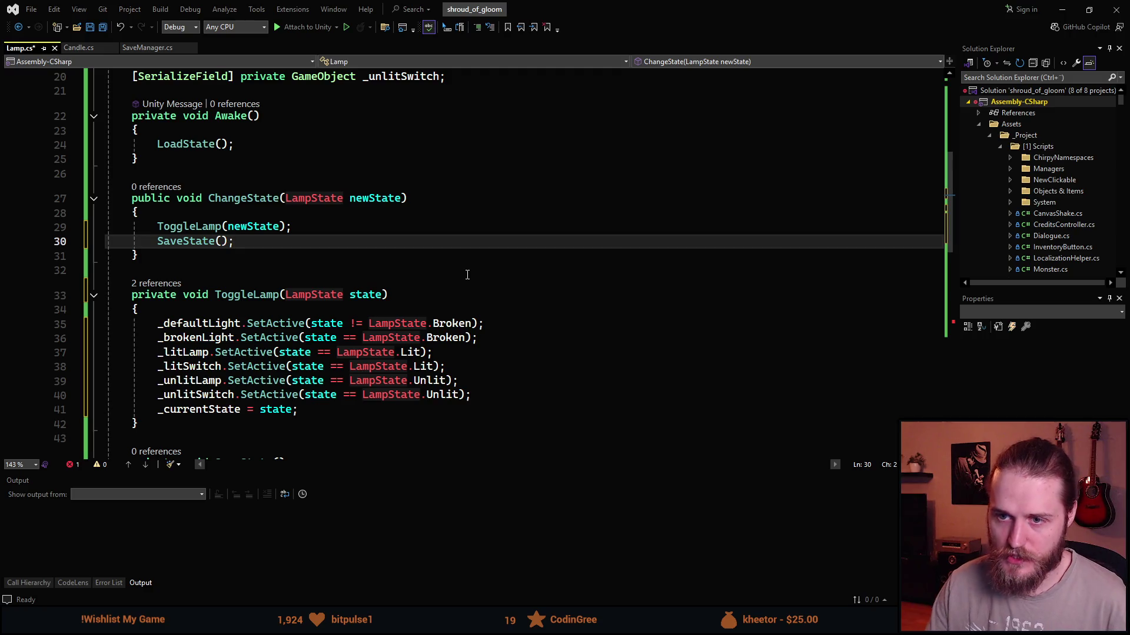
# Fill LoadState's empty ToggleLamp call with _currentState as its argument.
pyautogui.scroll(-1, 361, 272)
pyautogui.scroll(1, 277, 255)
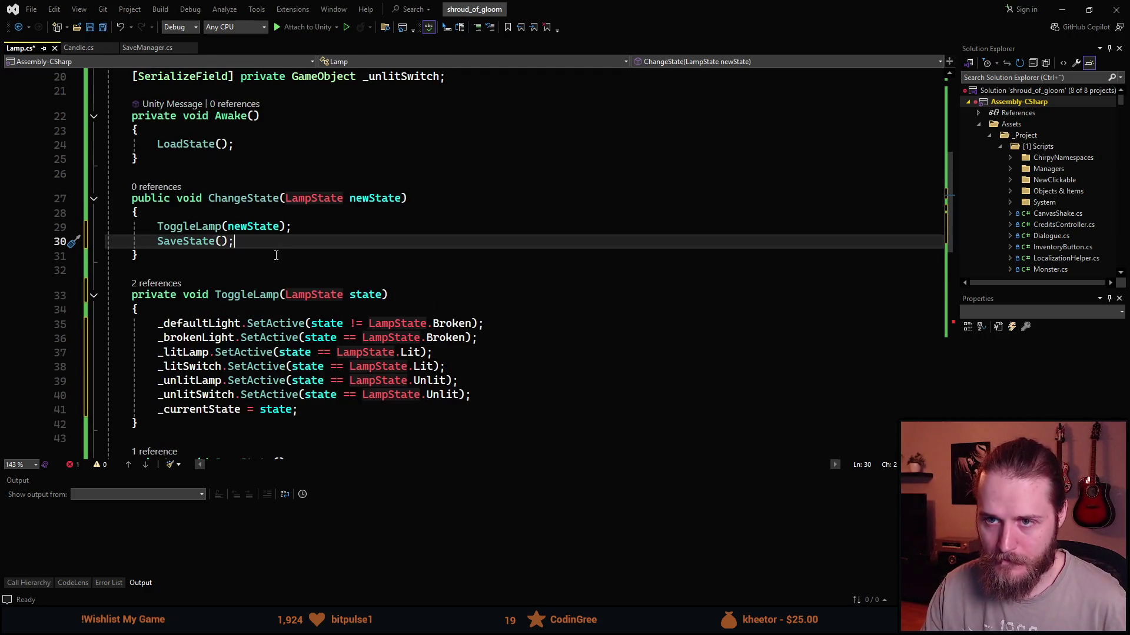
pyautogui.scroll(-6, 278, 345)
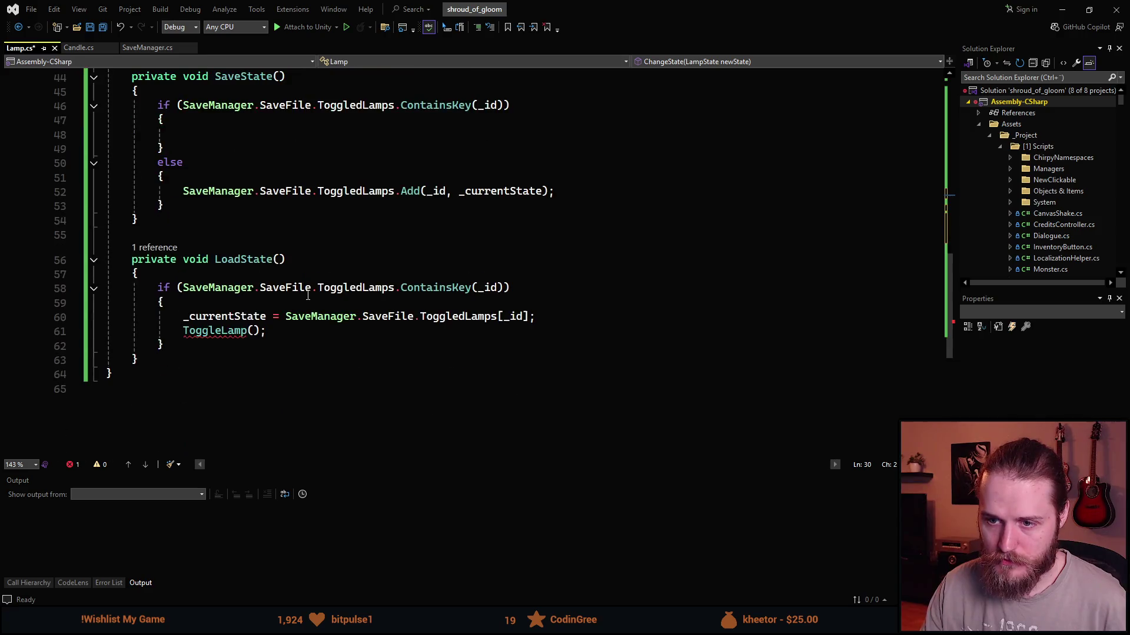
pyautogui.scroll(-2, 278, 345)
pyautogui.scroll(6, 278, 344)
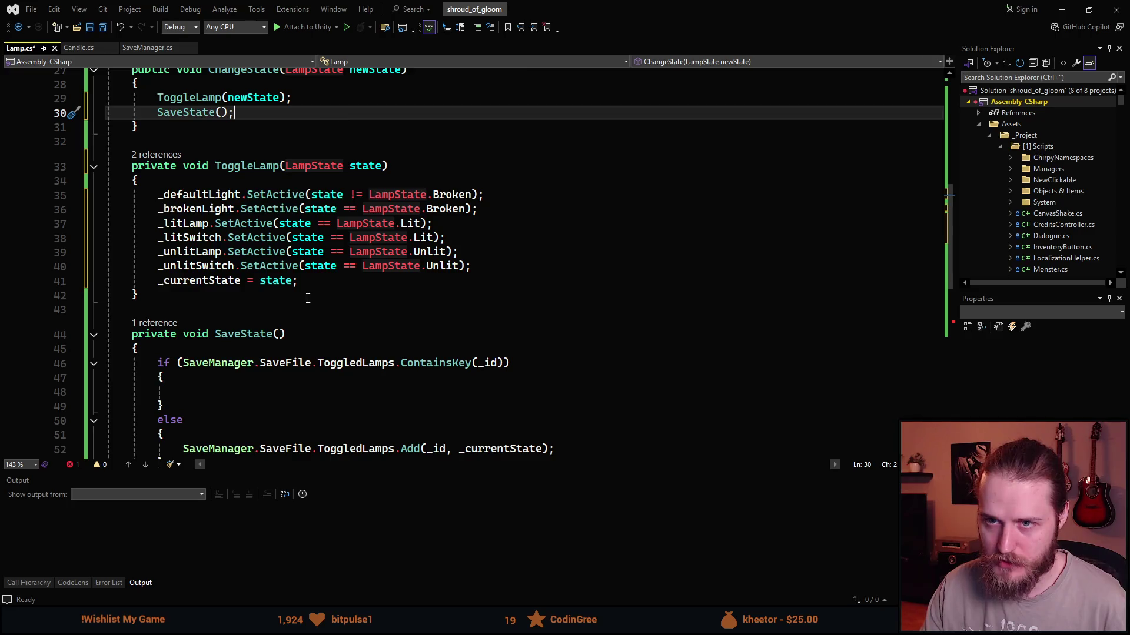
pyautogui.scroll(-5, 313, 314)
pyautogui.moveTo(268, 375); pyautogui.dragTo(182, 375)
pyautogui.click(256, 374)
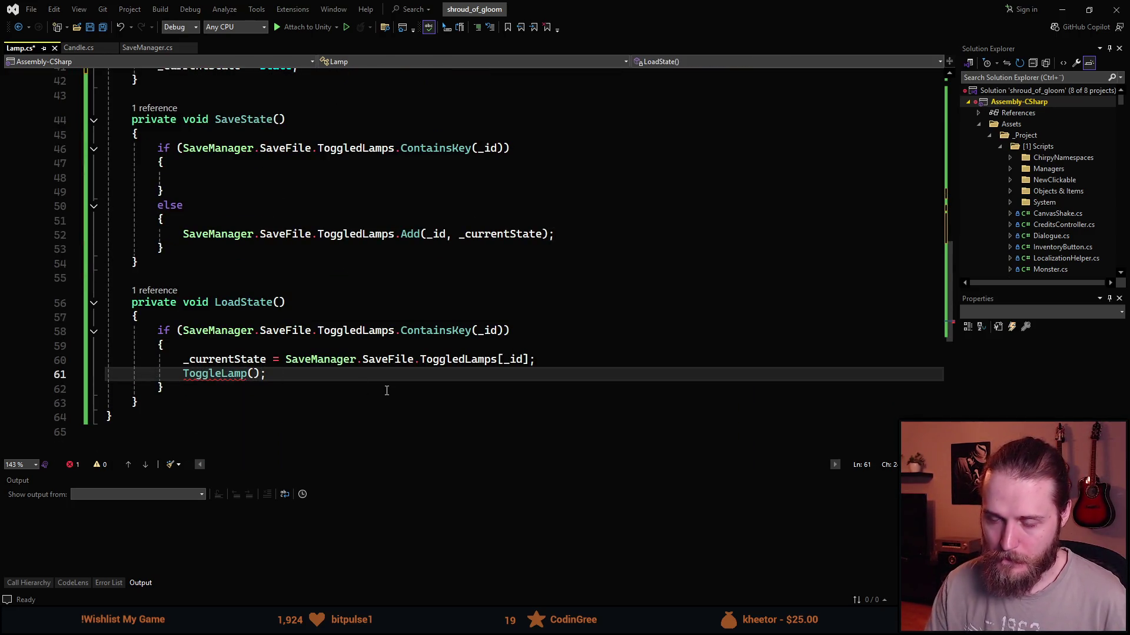
pyautogui.write('_c')
pyautogui.press('Tab')
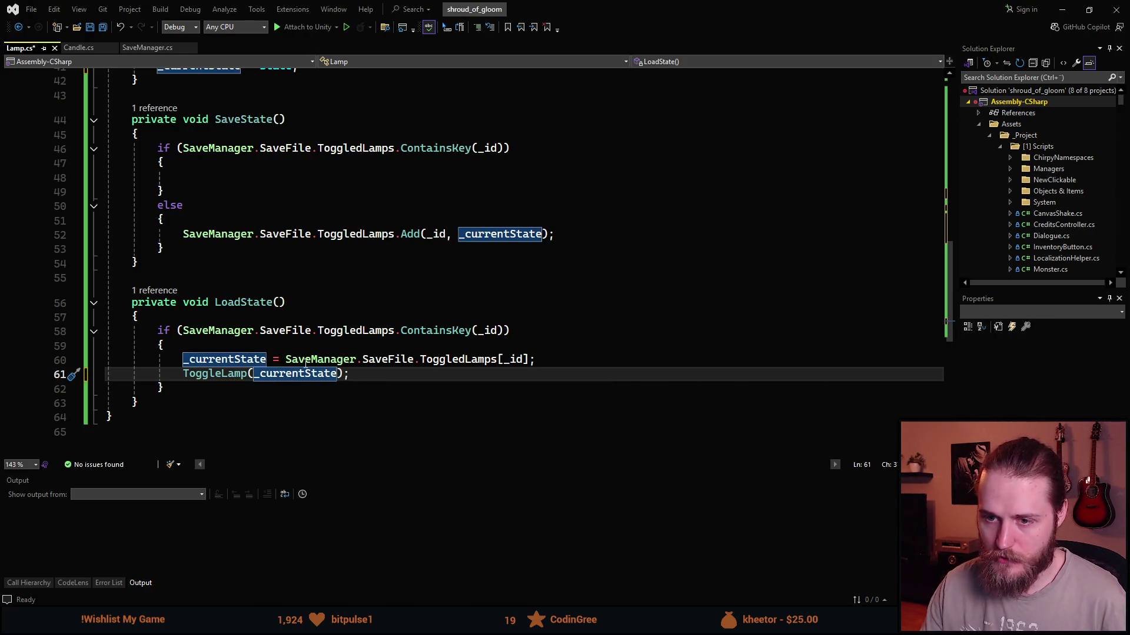
# Pass SaveManager.SaveFile.ToggledLamps[_id] straight into ToggleLamp and delete the separate assignment line.
pyautogui.click(241, 358)
pyautogui.hotkey('ctrl', 'x')
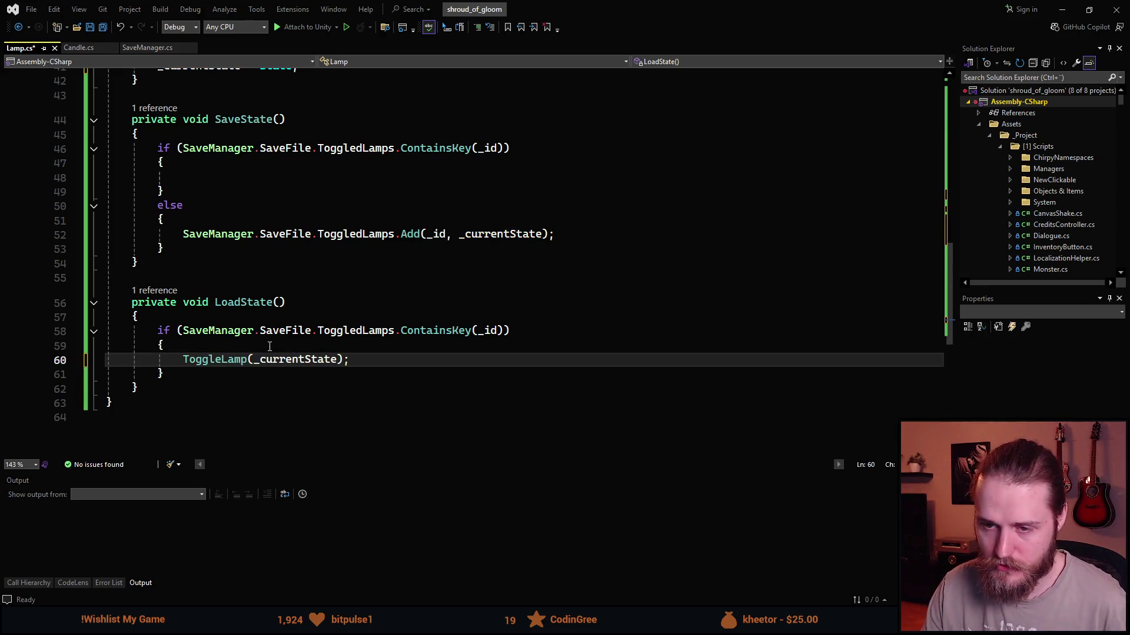
pyautogui.click(269, 346)
pyautogui.hotkey('ctrl', 'v')
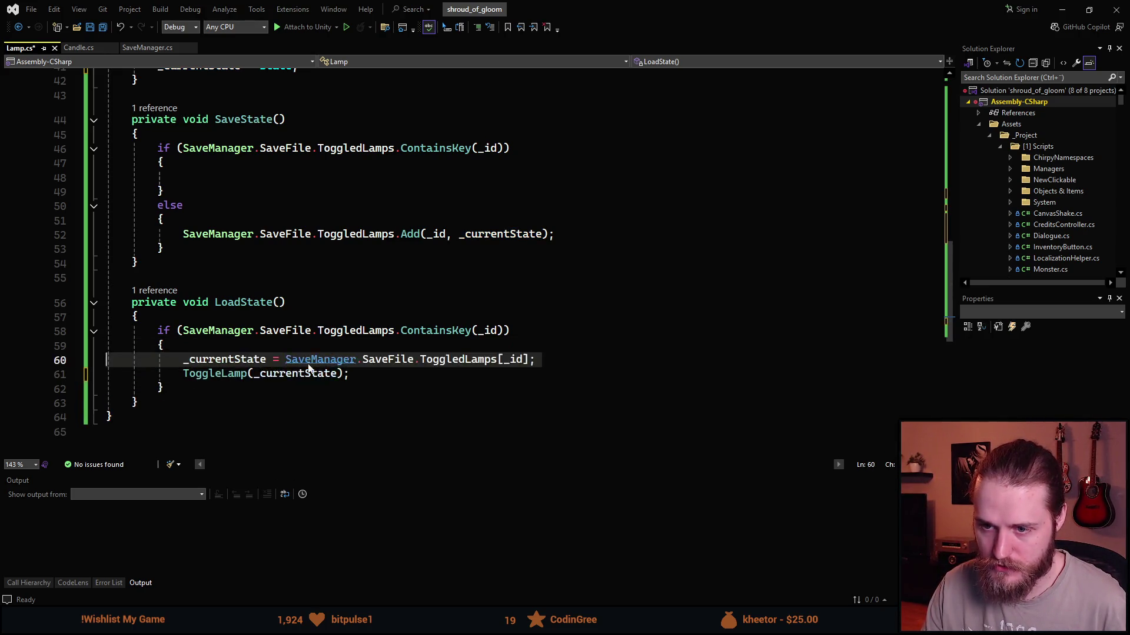
pyautogui.click(289, 357)
pyautogui.moveTo(285, 360); pyautogui.dragTo(531, 361)
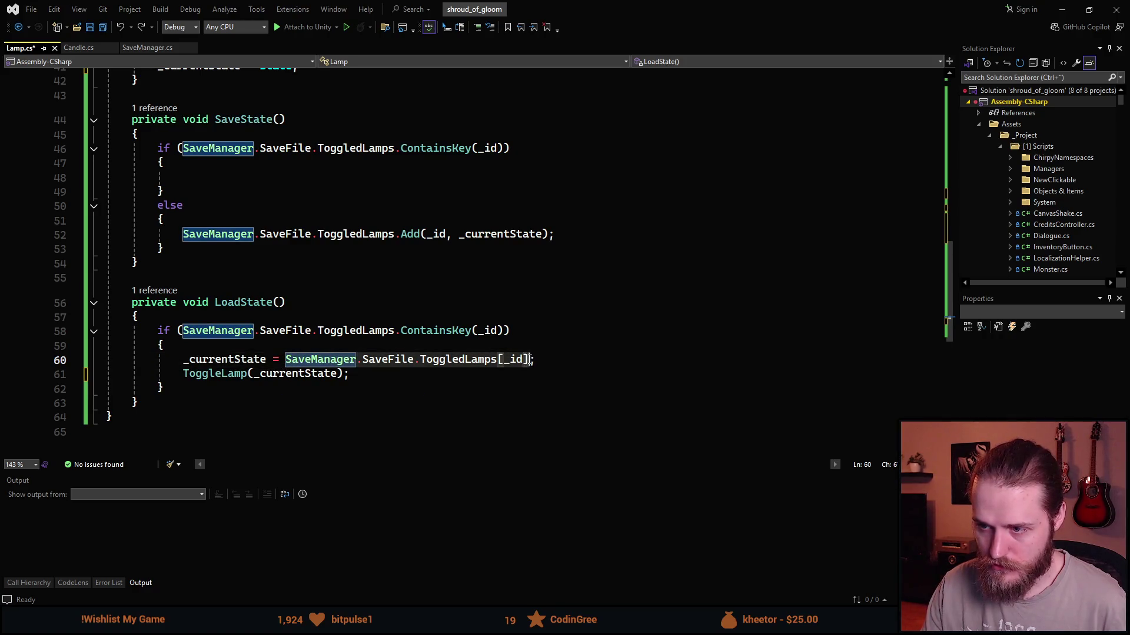
pyautogui.doubleClick(323, 374)
pyautogui.hotkey('ctrl', 'v')
pyautogui.press('Up')
pyautogui.hotkey('ctrl', 'x')
# Save Lamp.cs and return to SaveState's empty if-block.
pyautogui.scroll(6, 253, 385)
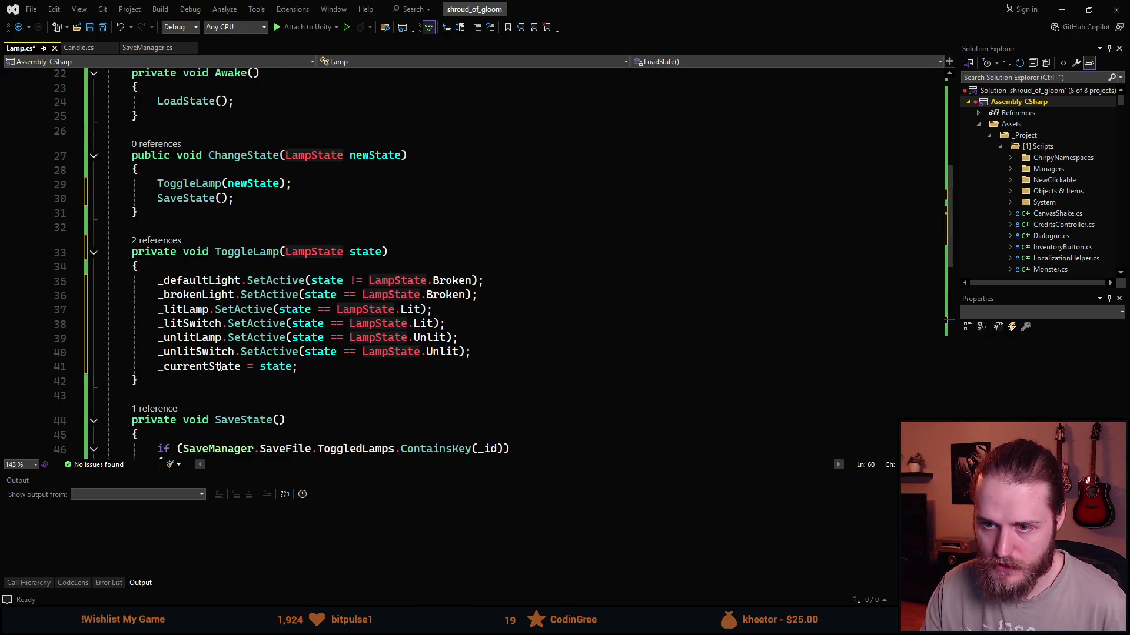
pyautogui.hotkey('ctrl', 's')
pyautogui.scroll(-6, 353, 388)
pyautogui.scroll(2, 374, 400)
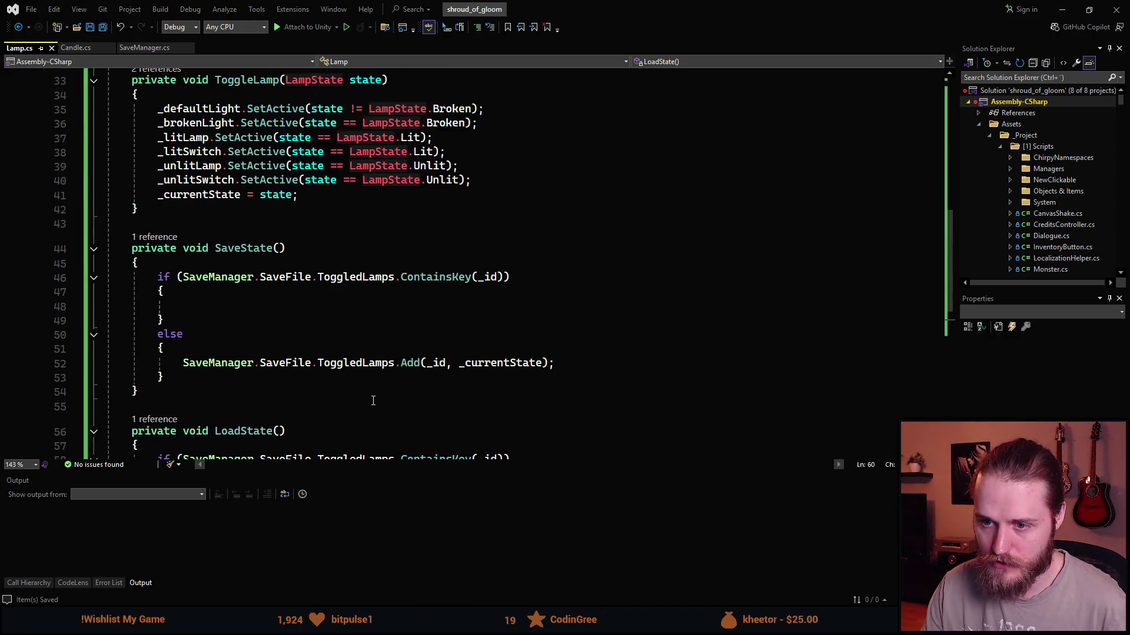
pyautogui.scroll(-2, 210, 390)
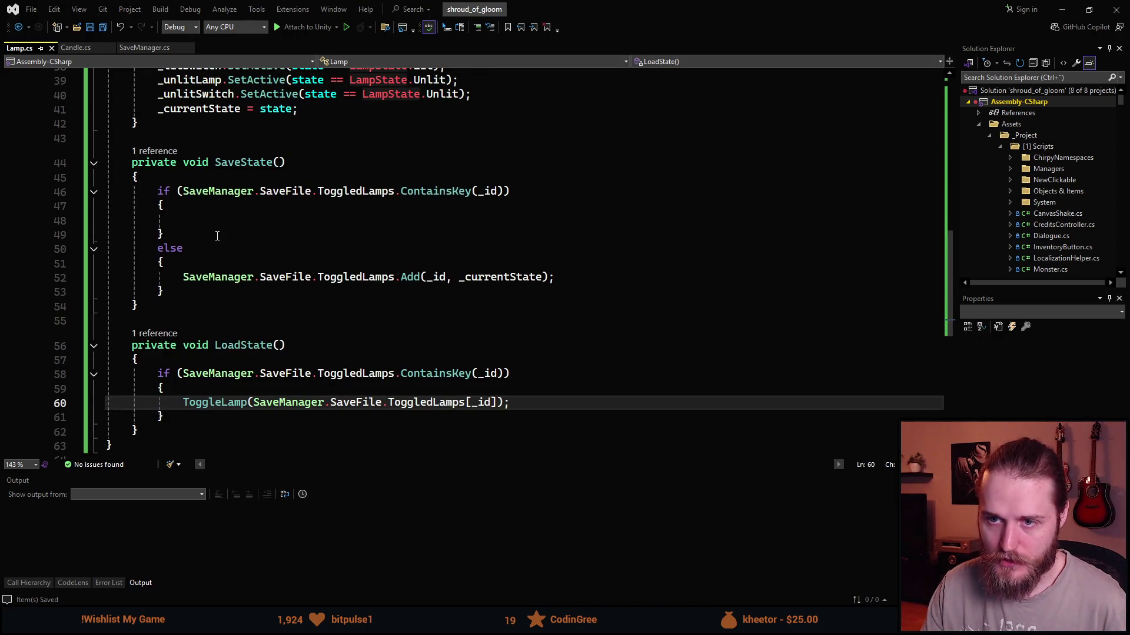
pyautogui.scroll(1, 217, 235)
pyautogui.click(236, 247)
# Write `SaveManager.SaveFile.ToggledLamps[_id] = _currentState;` in SaveState's if-block and save Lamp.cs.
pyautogui.click(230, 261)
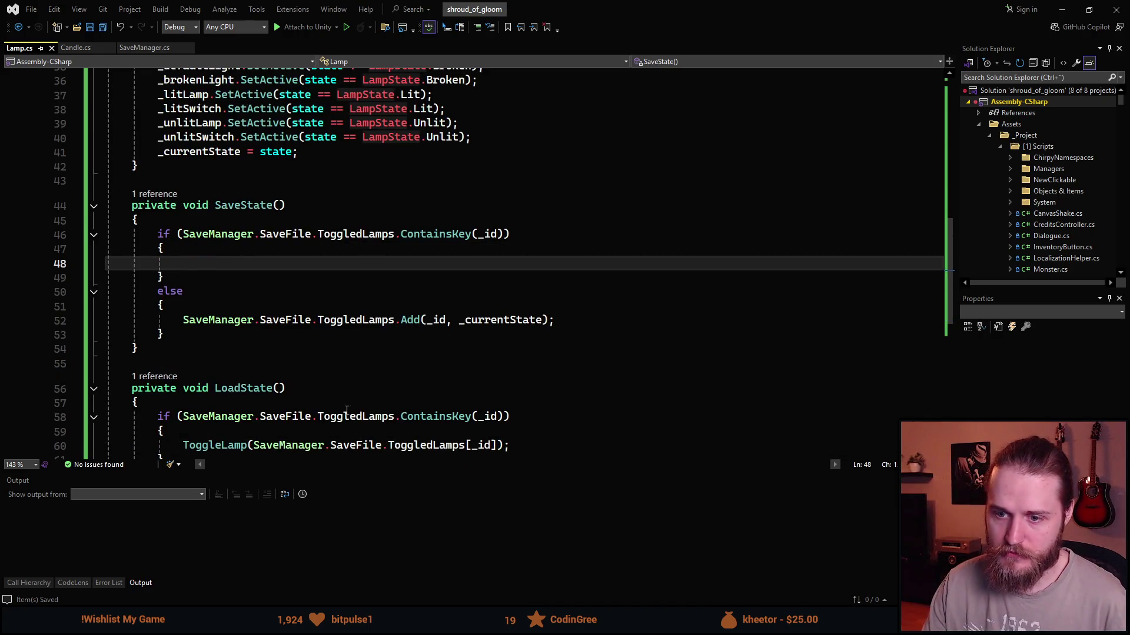
pyautogui.write('SaveMan')
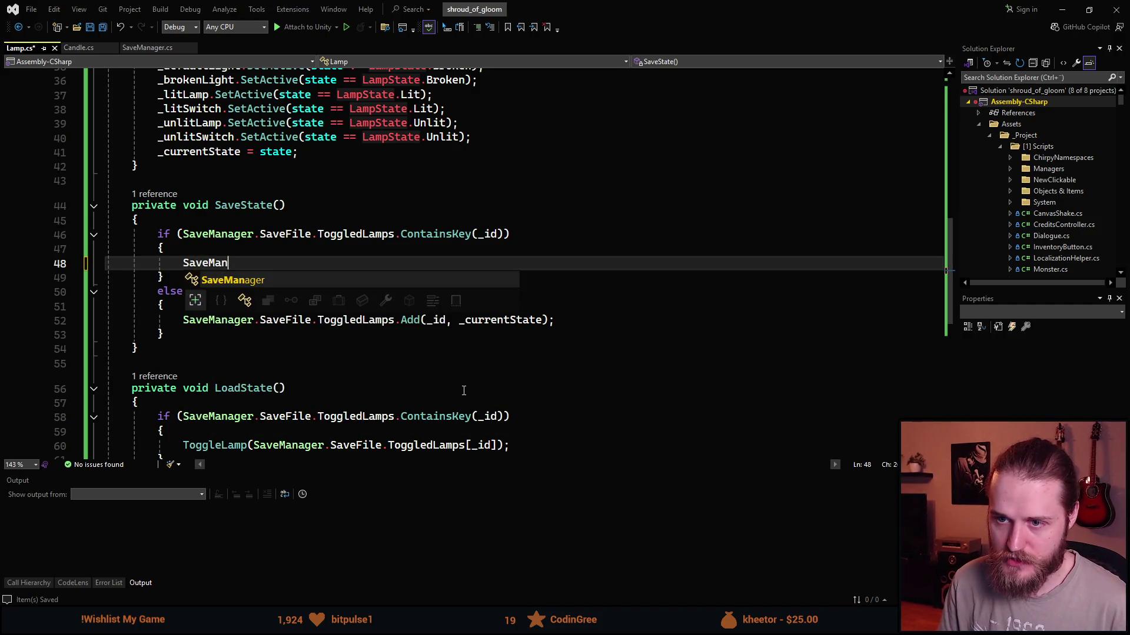
pyautogui.write('ager.SaveFile.Tog')
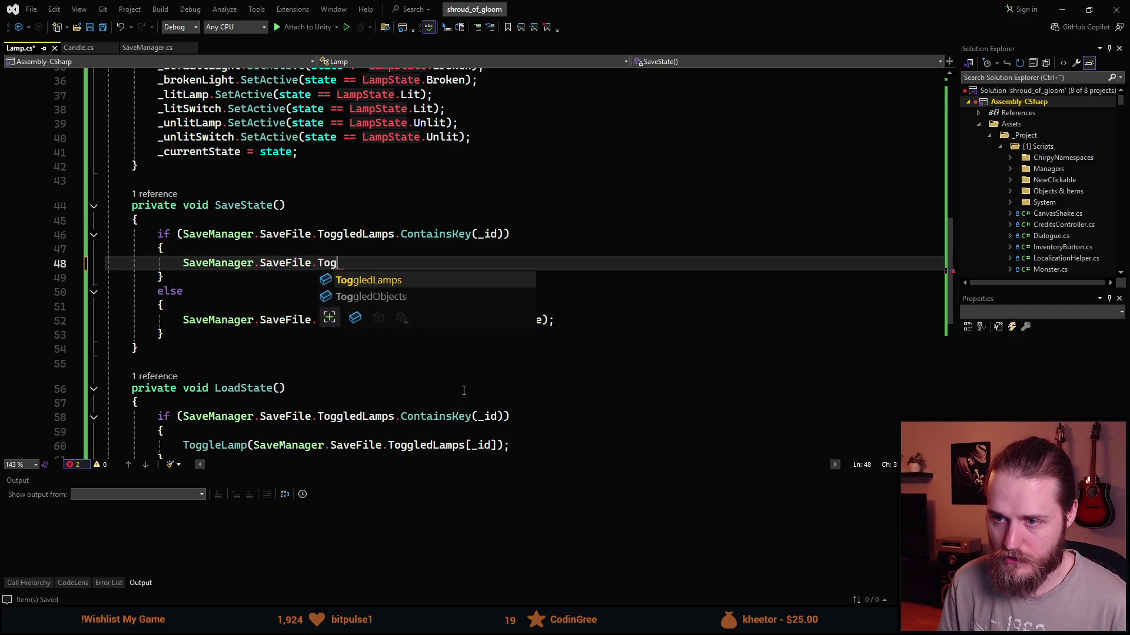
pyautogui.press('Tab')
pyautogui.write('[_id]')
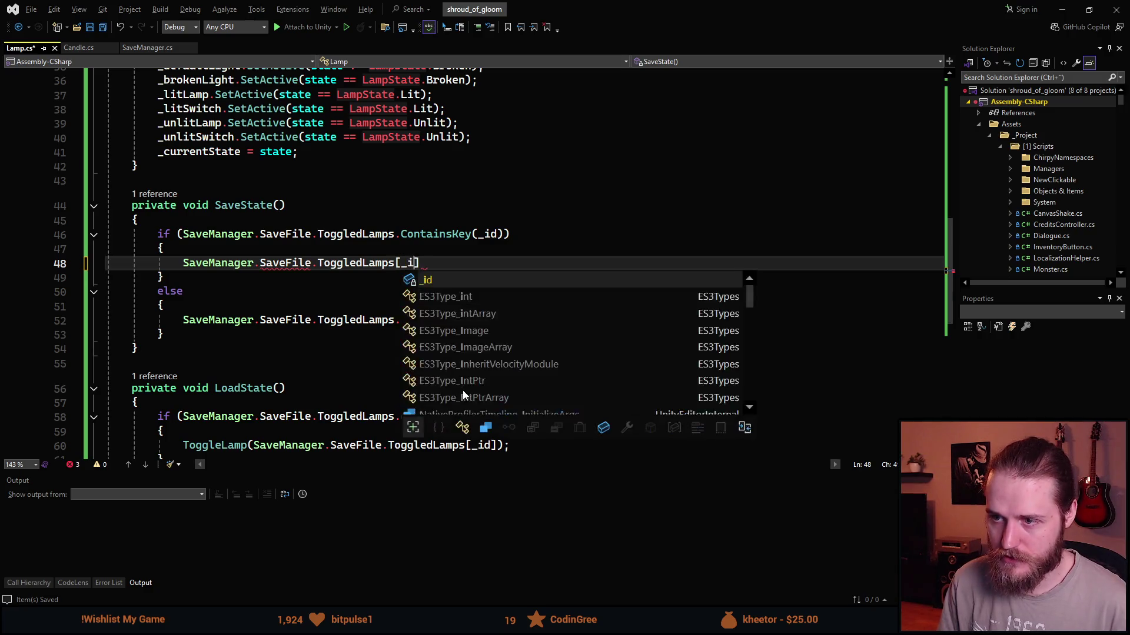
pyautogui.write('.va')
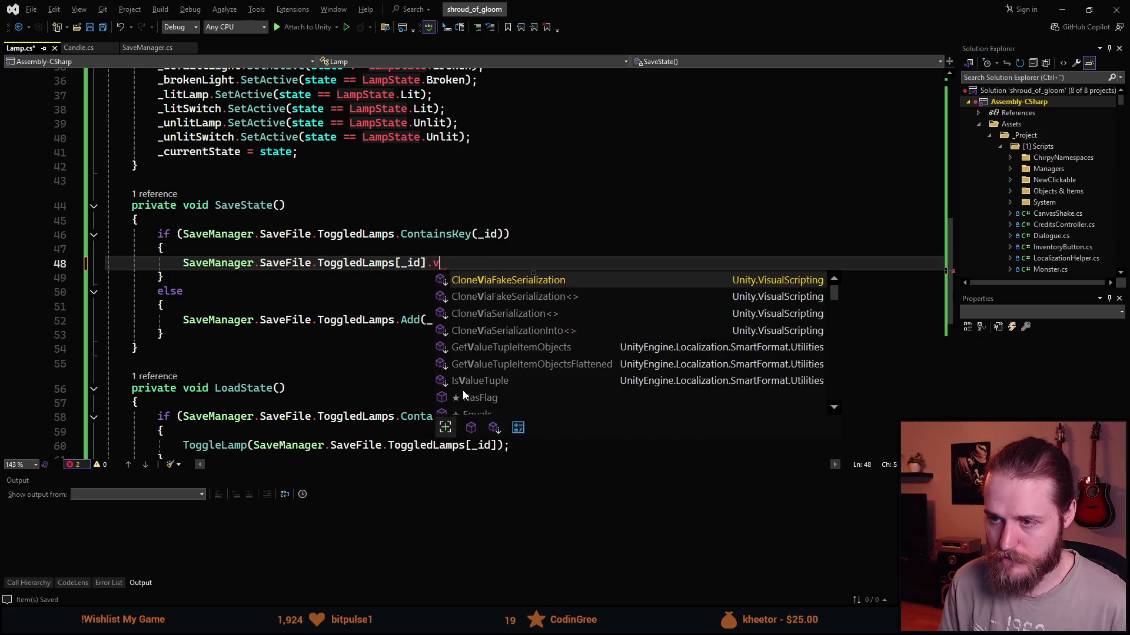
pyautogui.press('BackSpace')
pyautogui.press('BackSpace')
pyautogui.press('BackSpace')
pyautogui.write('.')
pyautogui.press('BackSpace')
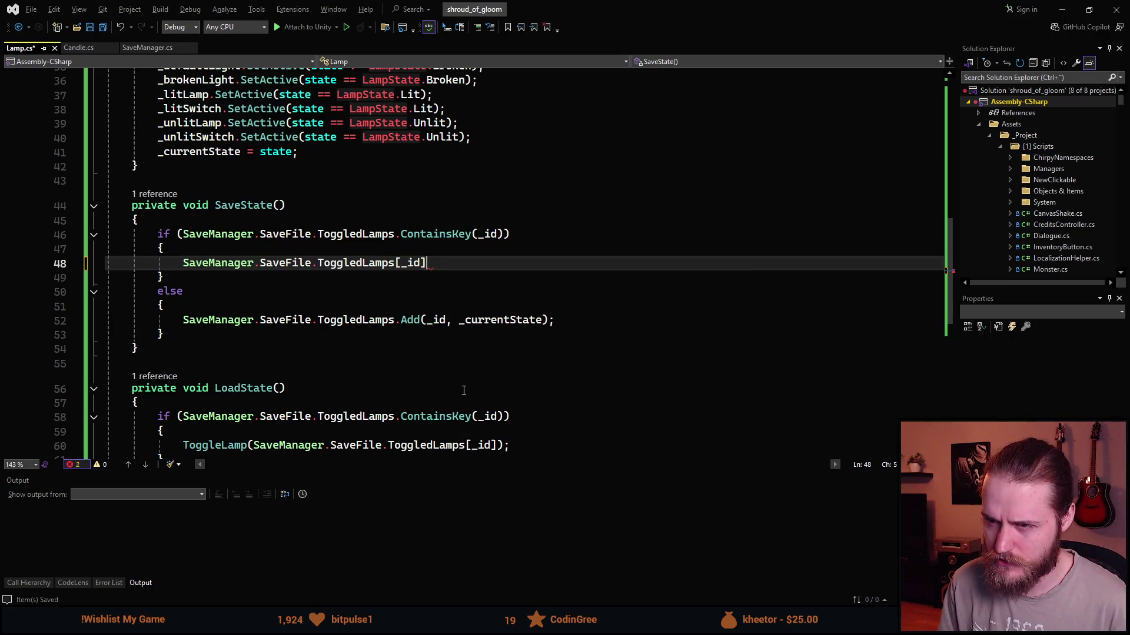
pyautogui.write(' = ')
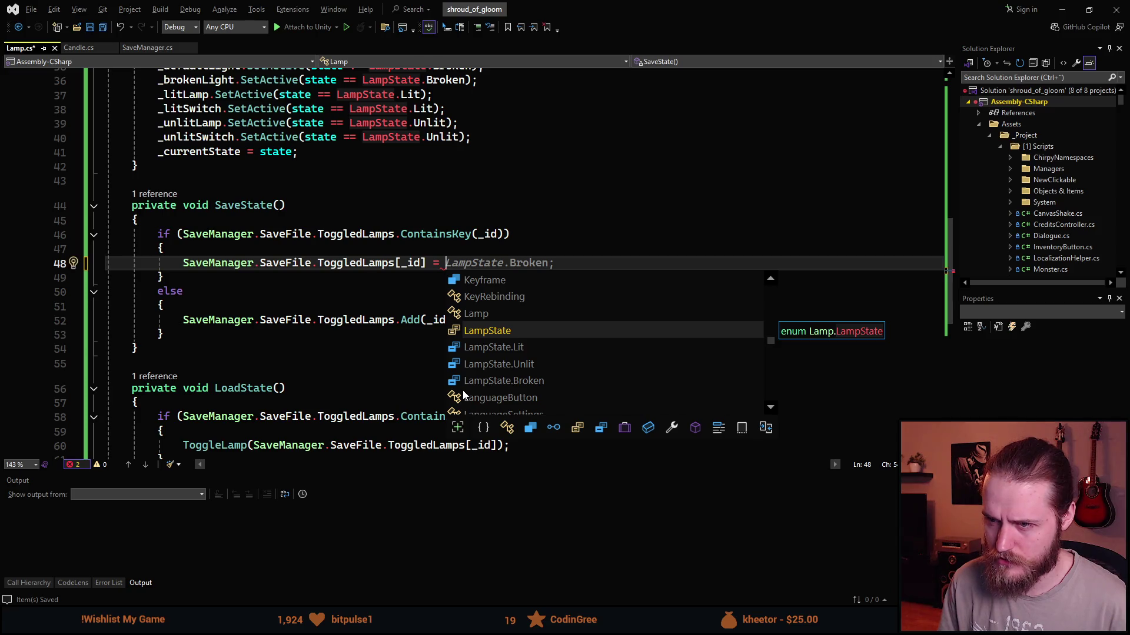
pyautogui.write('_currentState;')
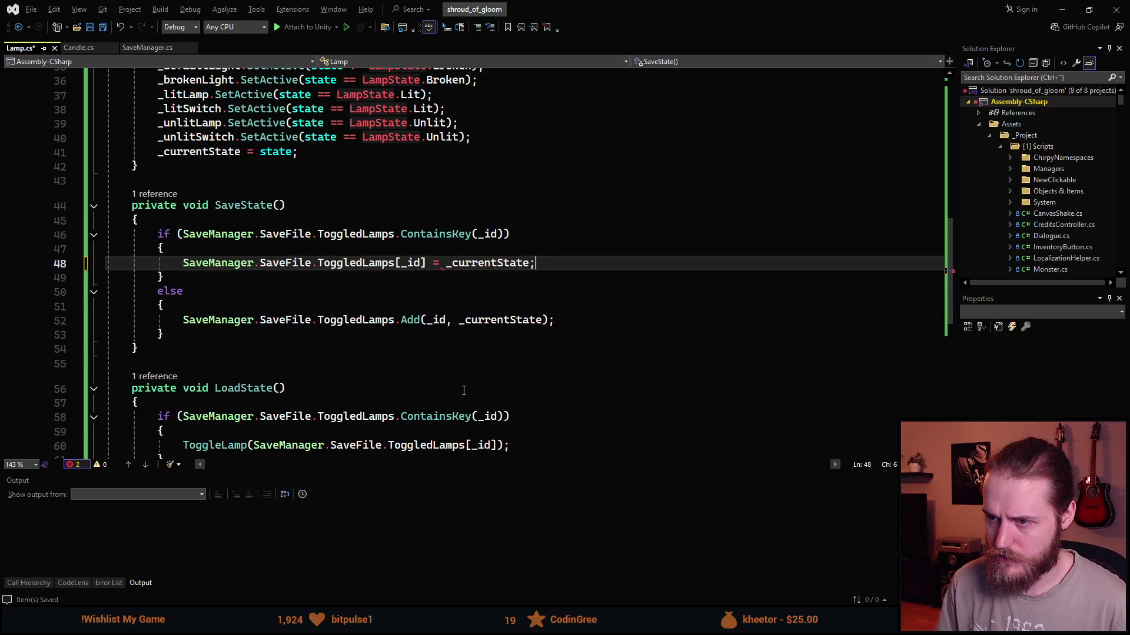
pyautogui.hotkey('ctrl', 's')
pyautogui.scroll(8, 306, 300)
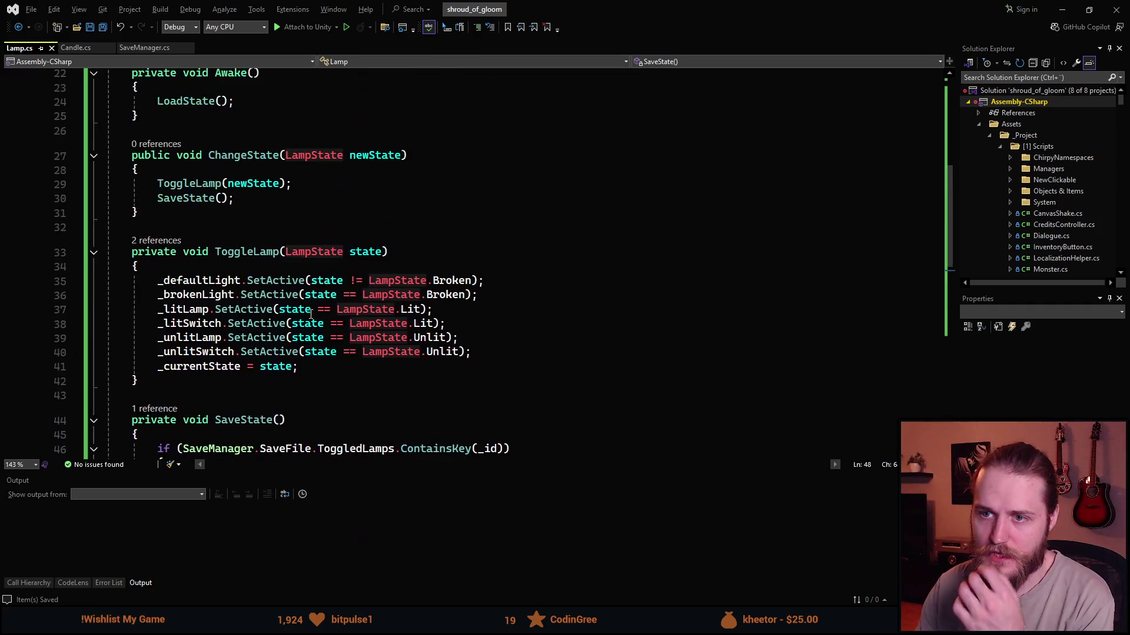
# Review Lamp.cs's fields and methods, then switch back to the Unity editor.
pyautogui.scroll(2, 317, 303)
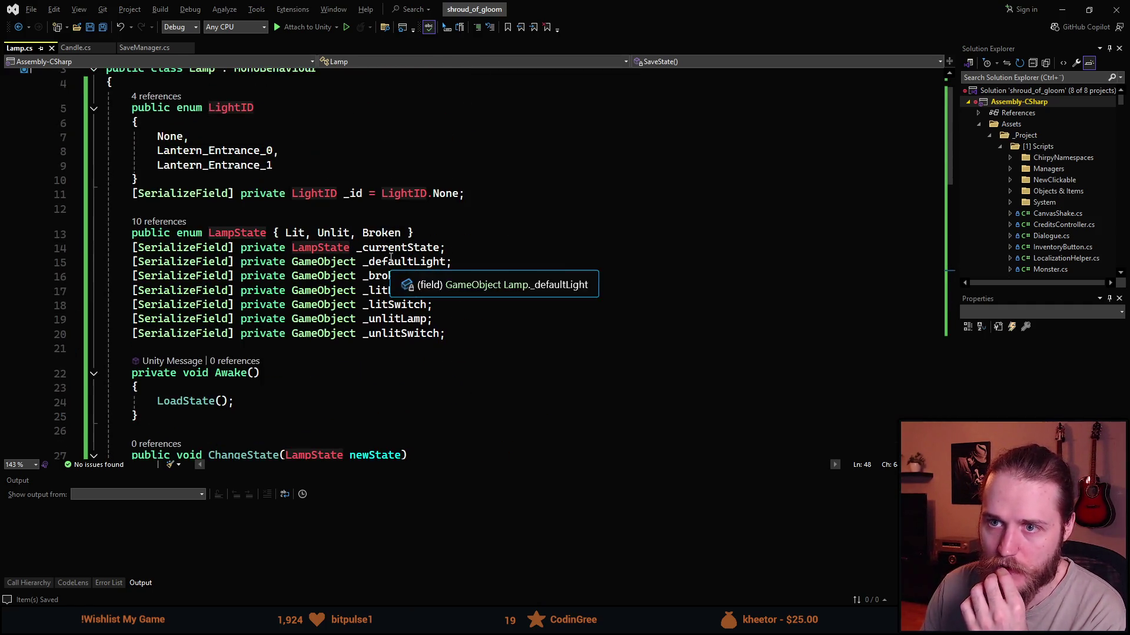
pyautogui.scroll(-2, 291, 286)
pyautogui.scroll(-9, 291, 285)
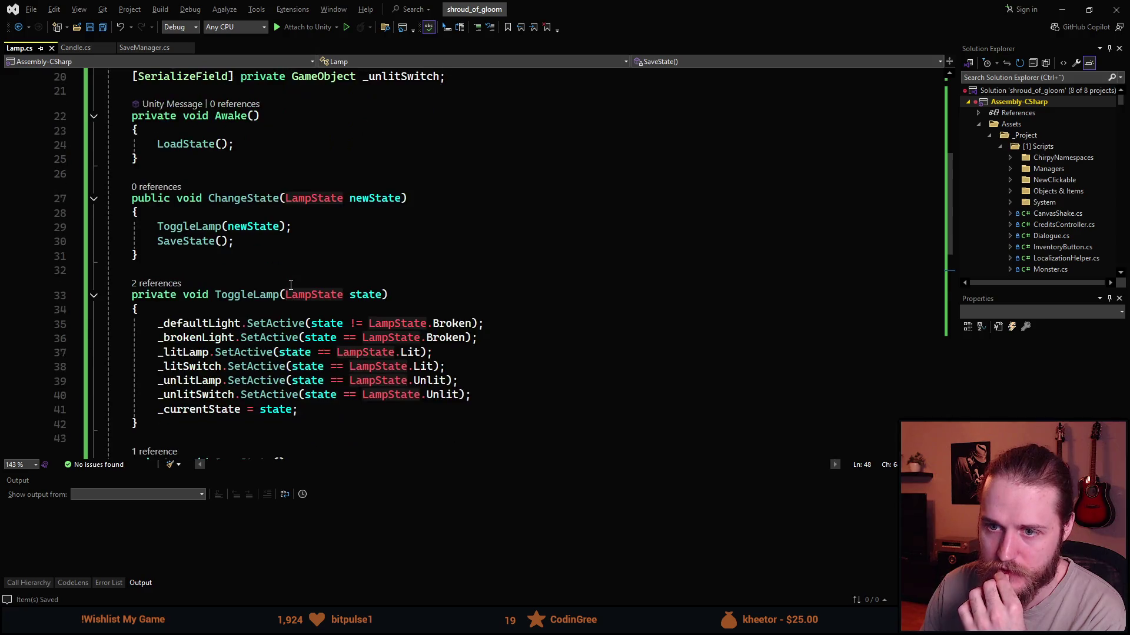
pyautogui.scroll(2, 380, 292)
pyautogui.scroll(9, 381, 292)
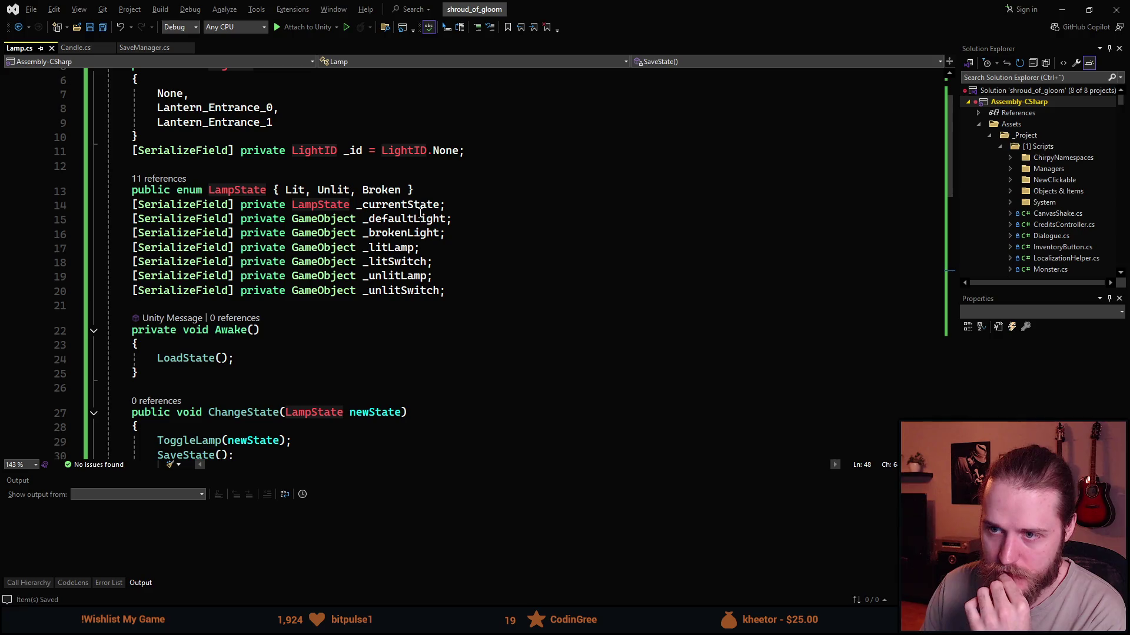
pyautogui.hotkey('alt', 'Tab')
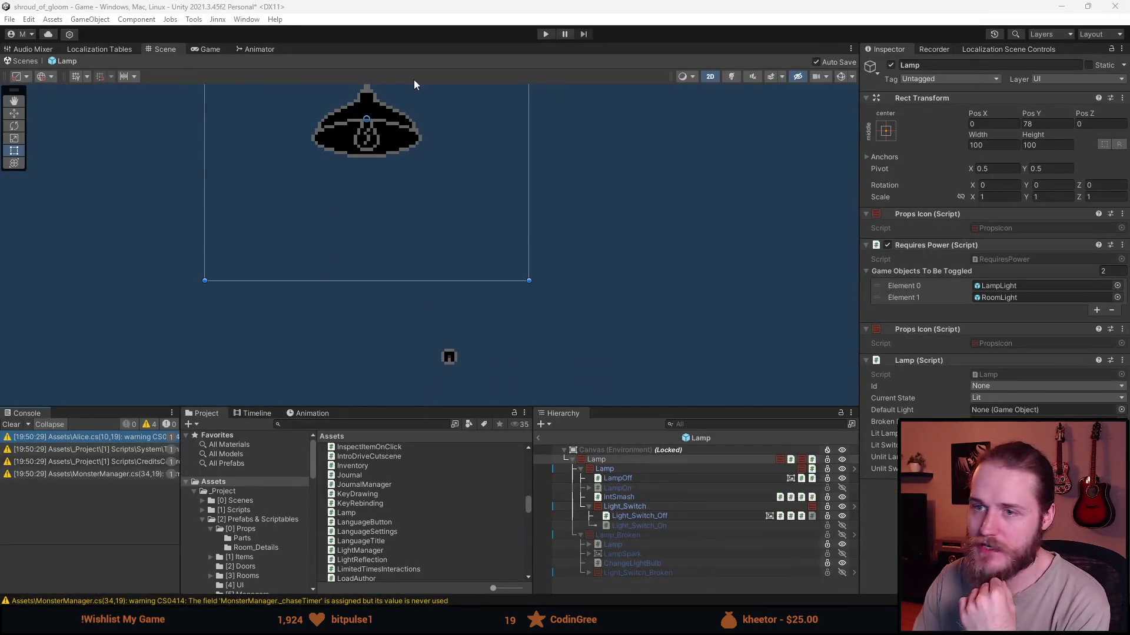